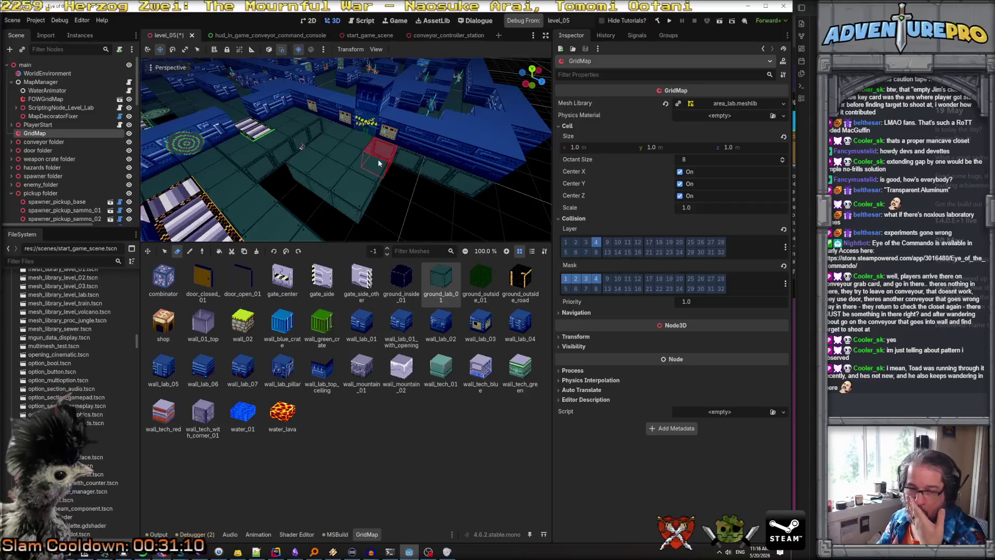
Step: Switch the GridMap to Paint mode, view the dark pit, and save level_05
click(189, 251)
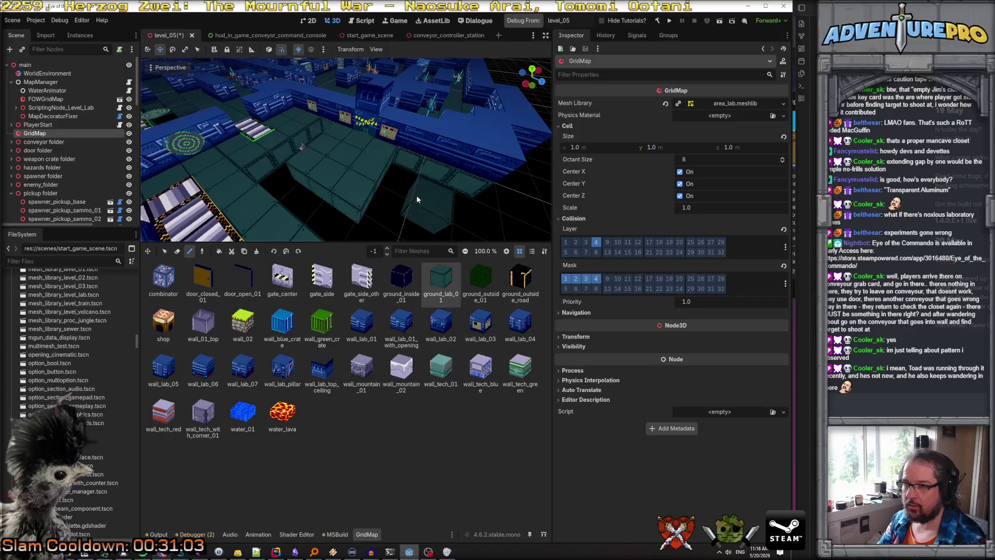
mouse_move(416, 195)
mouse_down()
mouse_move(337, 153)
mouse_move(360, 216)
mouse_up()
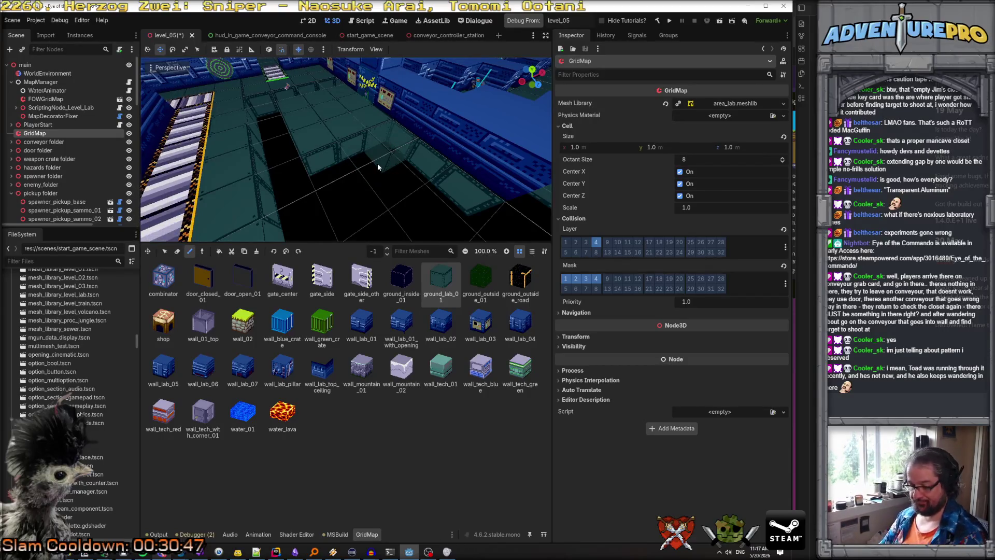
key(ctrl+s)
scroll(64, 344, down, 20)
scroll(65, 343, up, 20)
Step: Collapse the audio folder, expand cubes, and inspect area_lab.meshlib
click(12, 320)
click(37, 261)
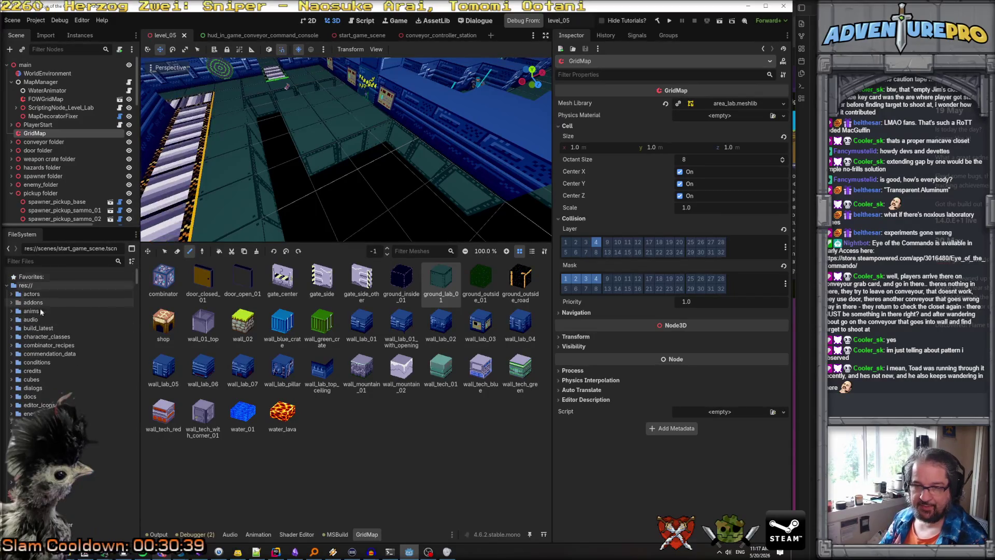
click(12, 380)
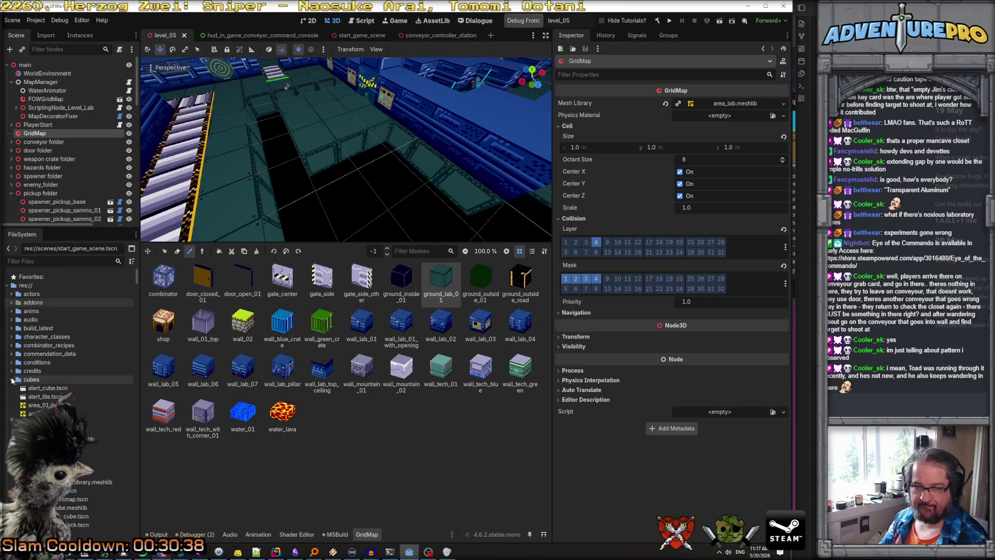
click(32, 414)
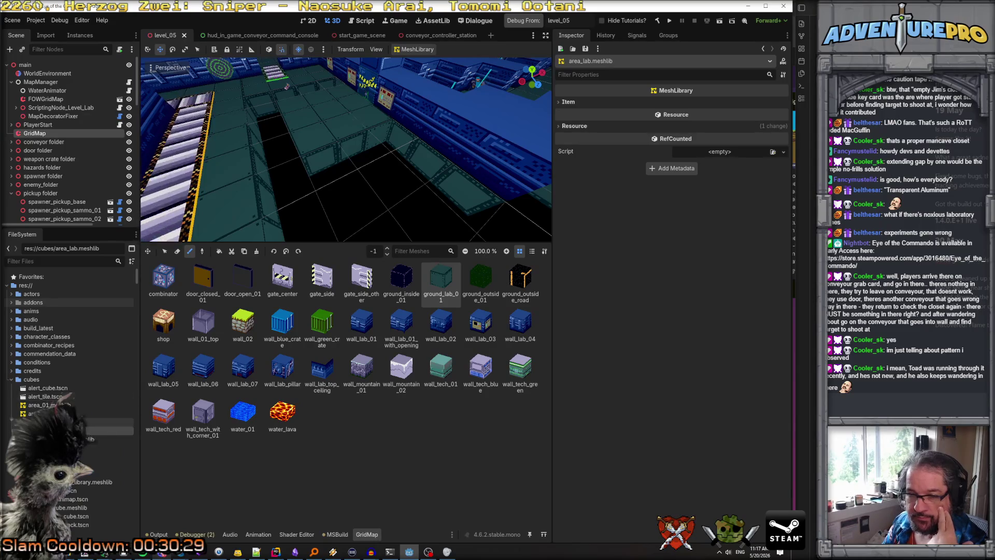
Step: Scroll down to the scenes folder and select mesh_library_level_lab.tscn
scroll(70, 363, down, 2)
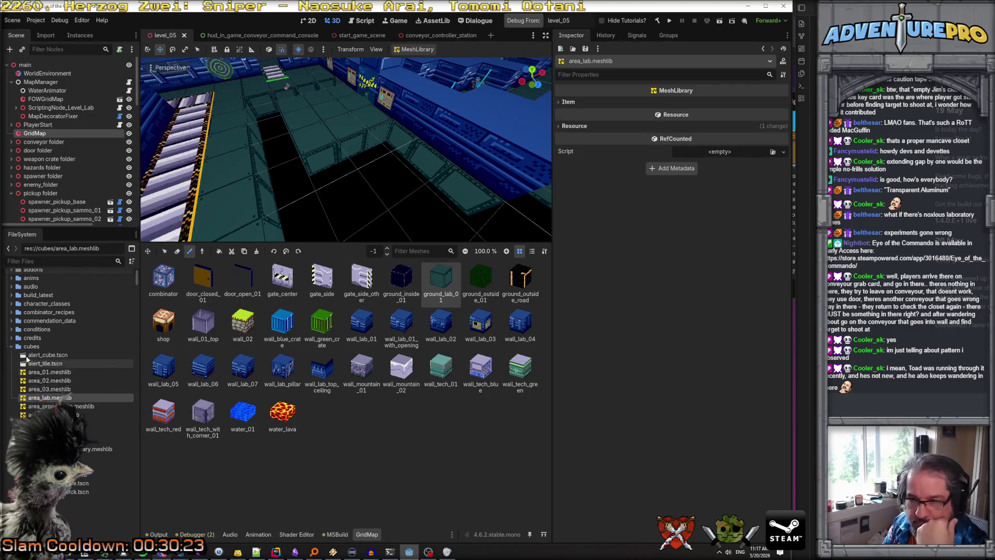
scroll(21, 342, down, 5)
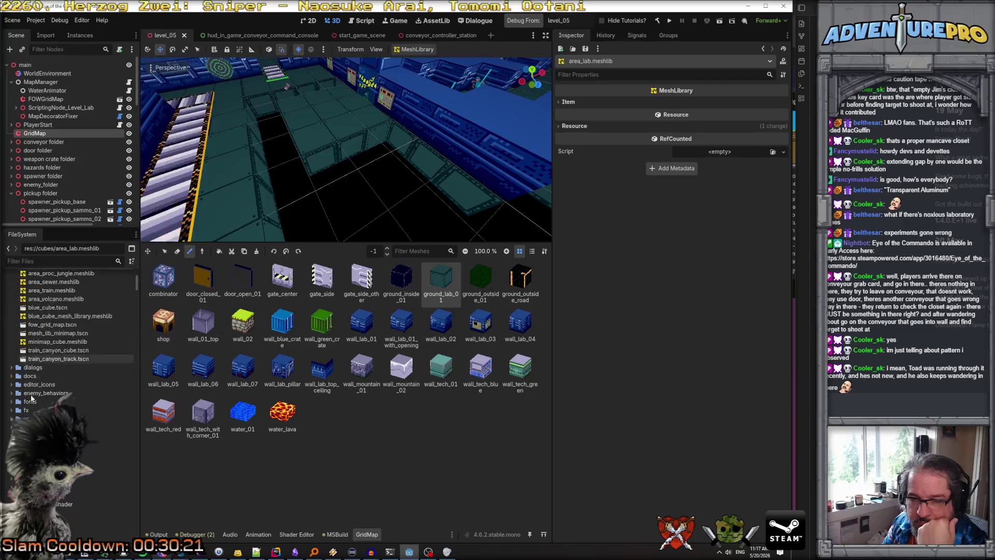
scroll(57, 413, down, 10)
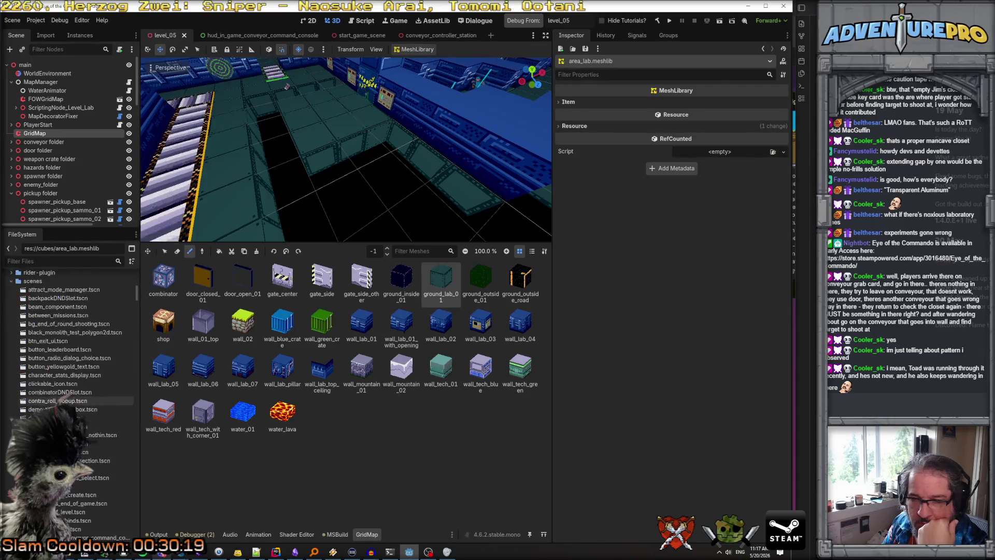
scroll(57, 413, down, 5)
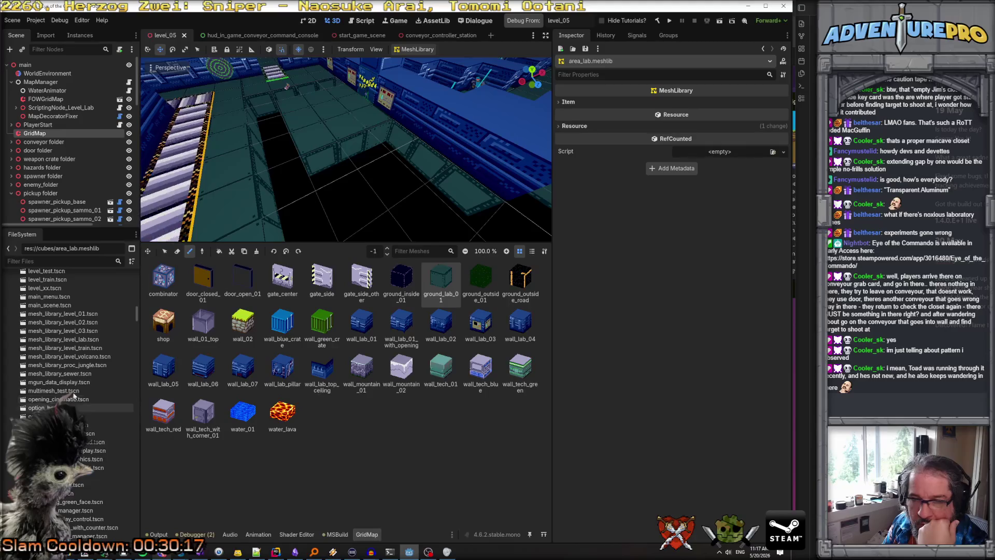
click(71, 339)
Step: Open mesh_library_level_lab.tscn, then open mesh_library_sewer.tscn
double_click(71, 340)
scroll(189, 367, down, 10)
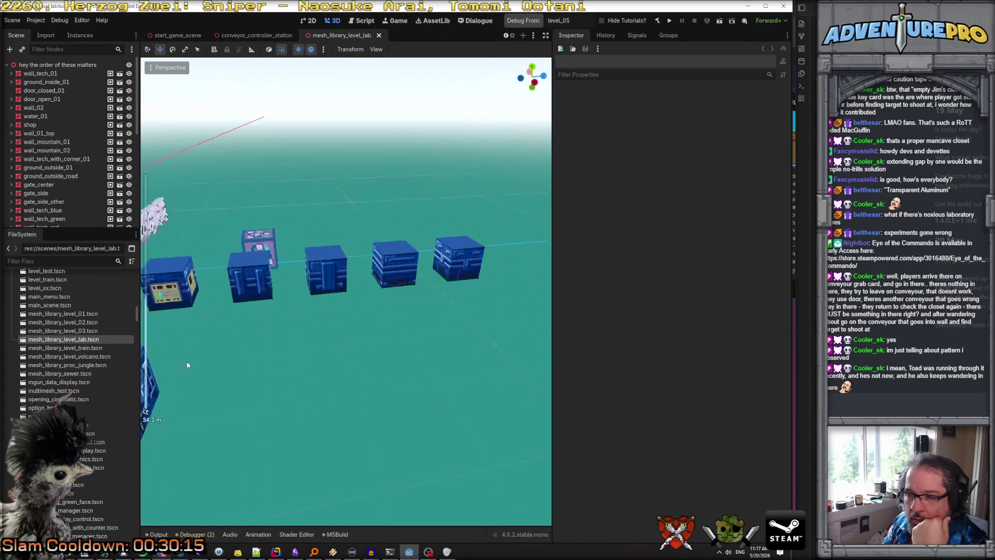
scroll(187, 365, up, 5)
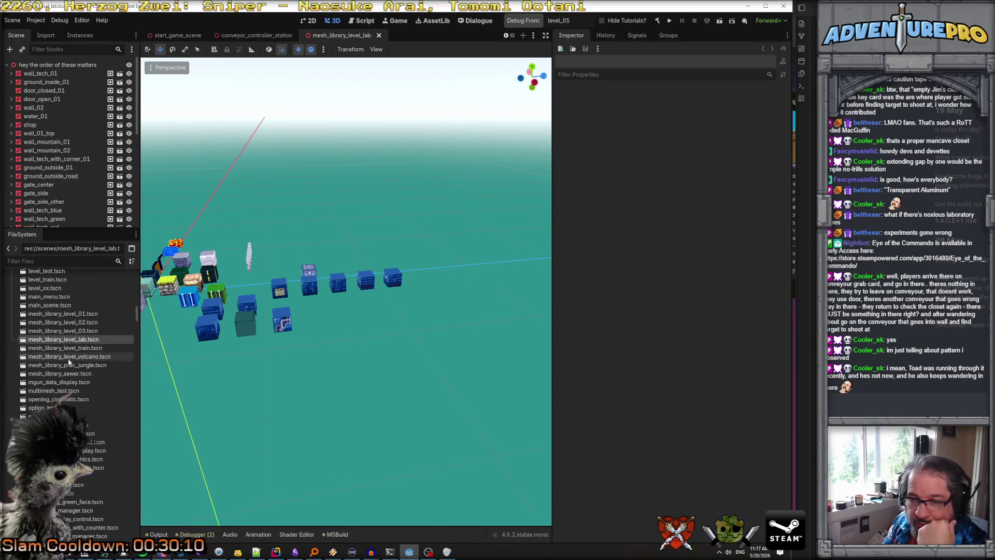
click(66, 373)
double_click(66, 374)
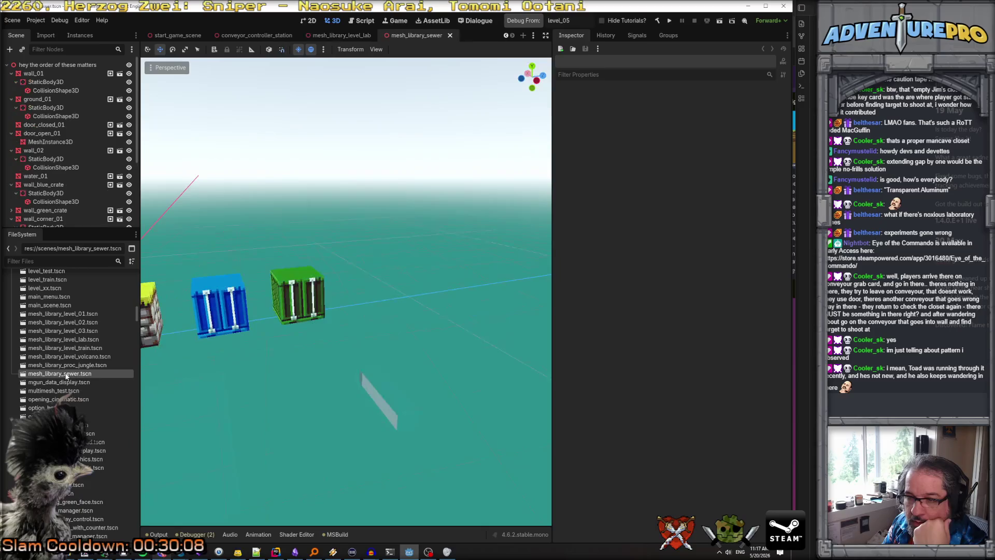
Step: Copy the green water_01 block and return to the mesh_library_level_lab scene
drag(333, 384, 270, 363)
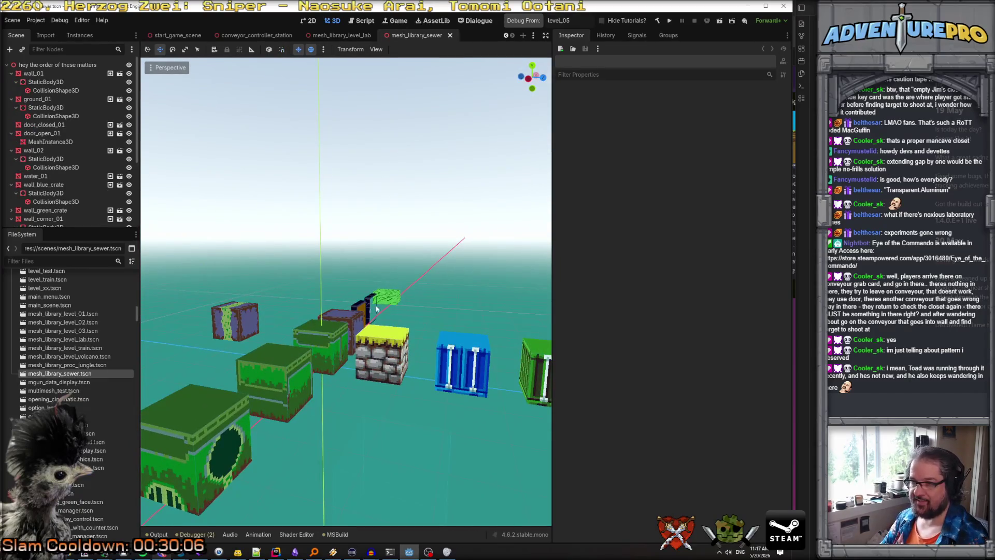
click(391, 299)
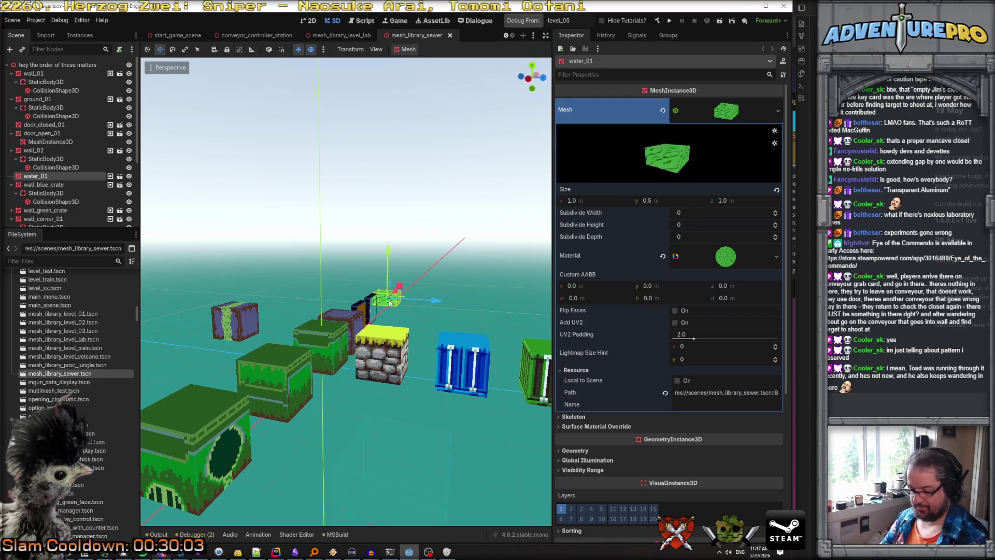
right_click(34, 175)
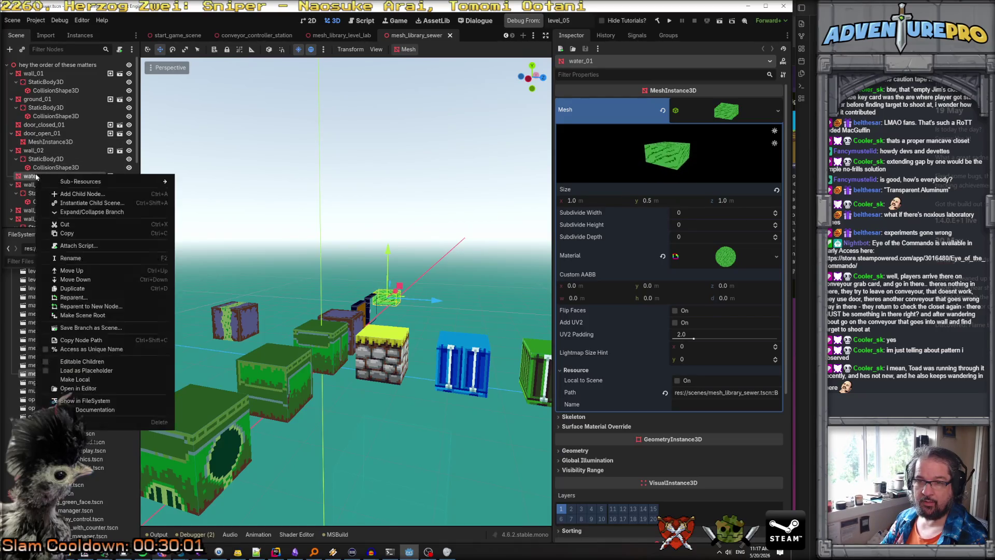
click(86, 234)
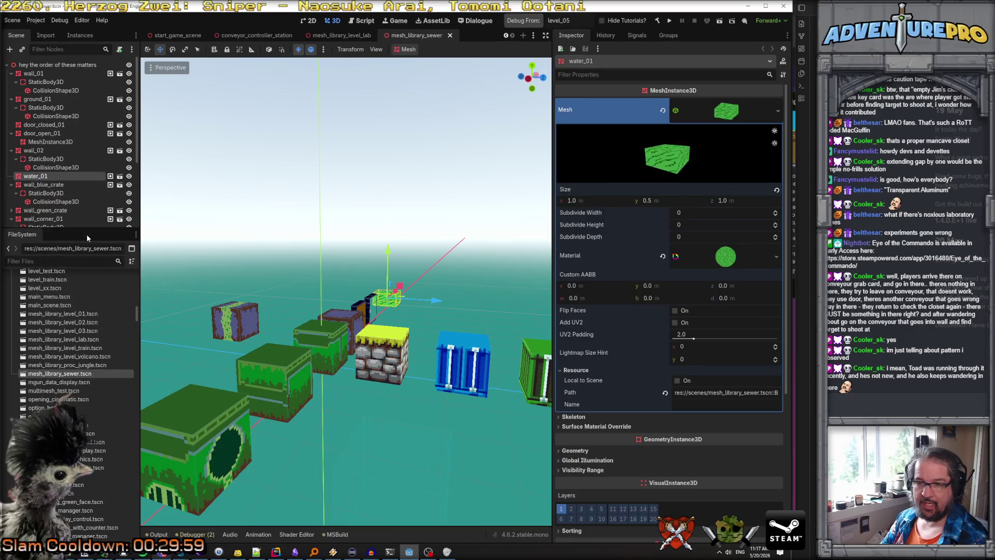
click(78, 339)
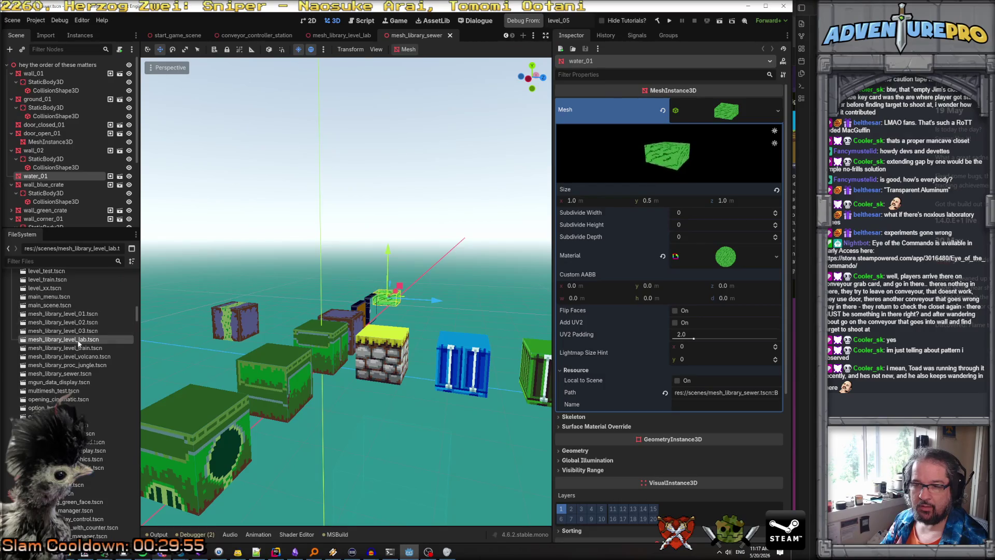
double_click(78, 342)
Step: Paste the water block under the lab library root and rename it water_sewage_01
click(51, 63)
right_click(50, 63)
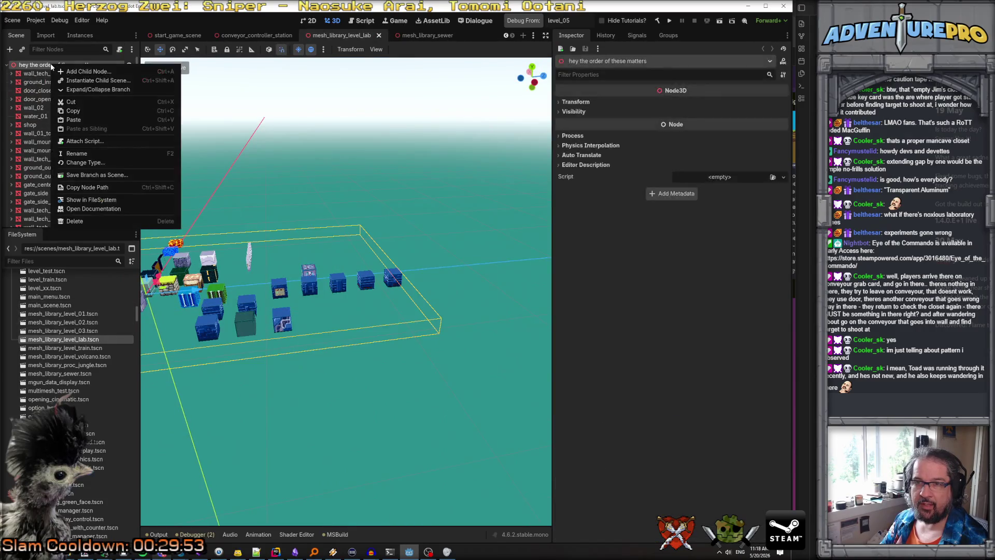
click(72, 119)
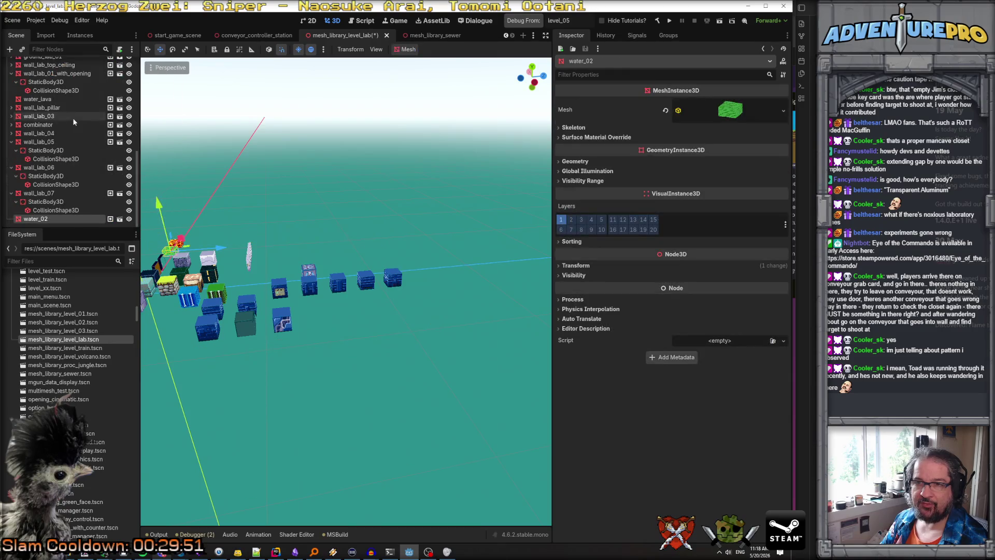
double_click(48, 219)
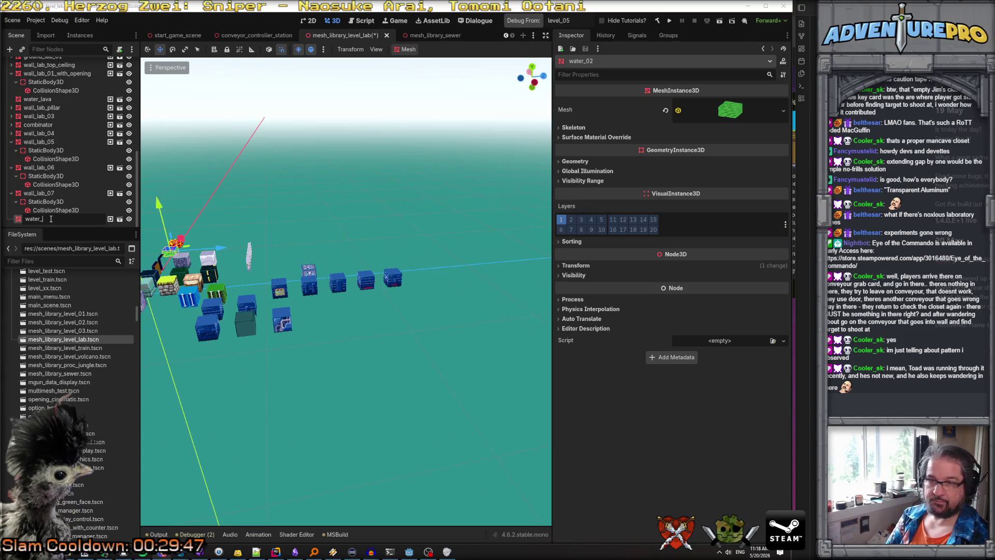
text(sewage_01)
key(Return)
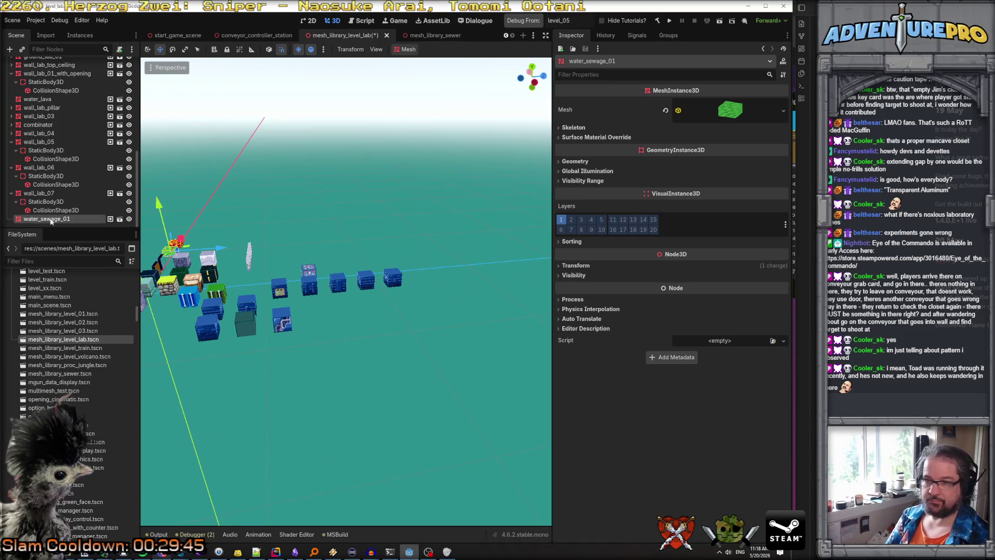
Step: Move water_sewage_01 one unit along Z and save the lab library scene
drag(210, 251, 229, 251)
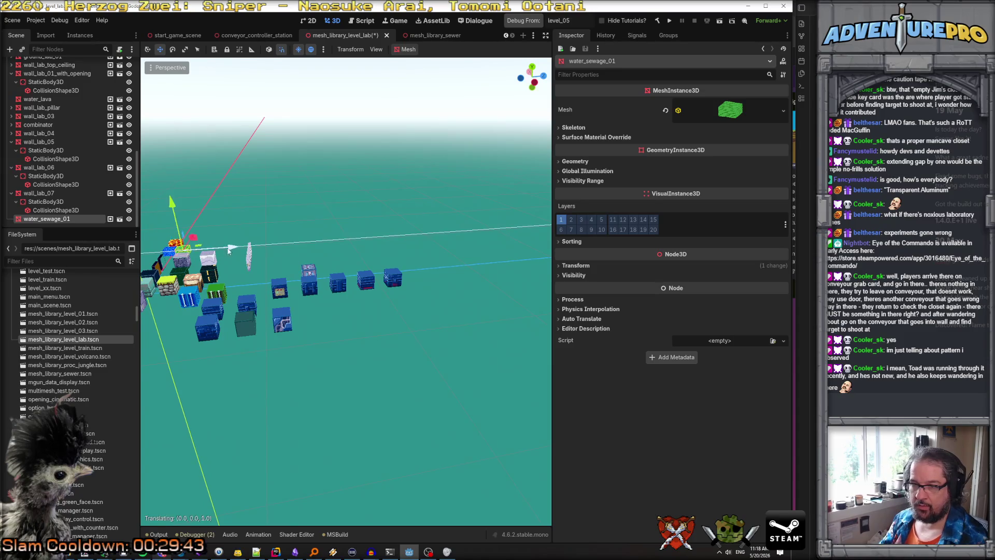
key(ctrl+s)
scroll(64, 114, up, 4)
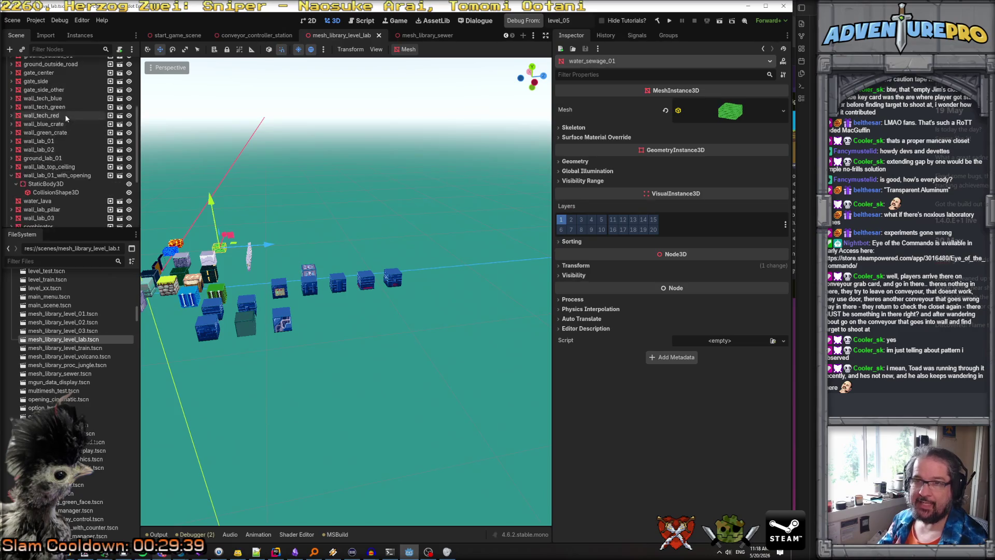
scroll(65, 116, up, 5)
click(14, 23)
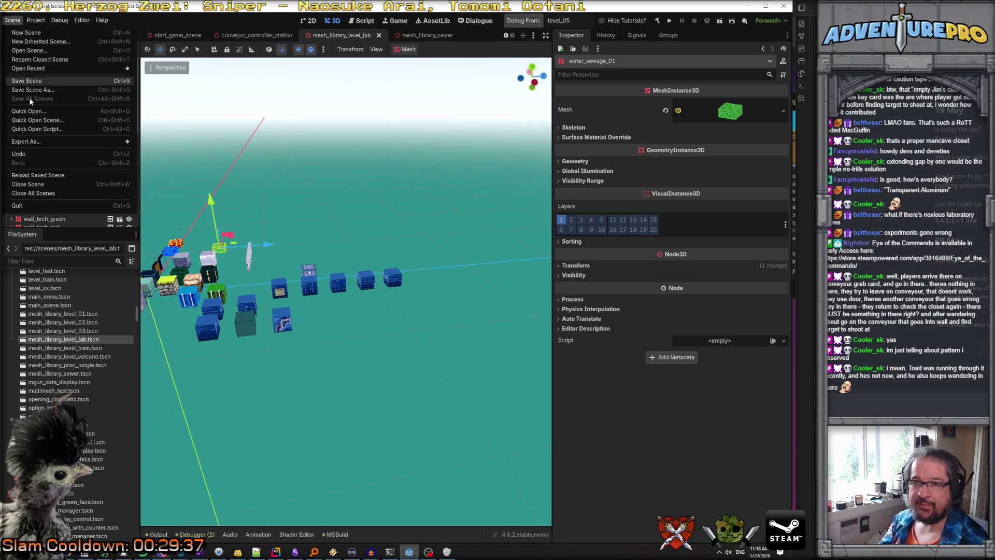
Step: Export the lab scene as a MeshLibrary, overwriting res://cubes/area_lab.meshlib
mouse_move(48, 142)
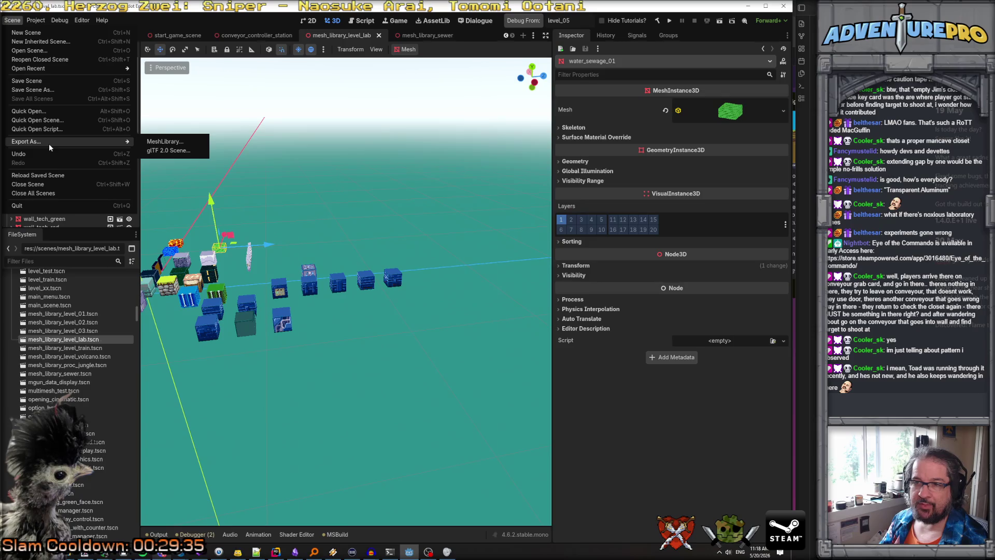
click(163, 142)
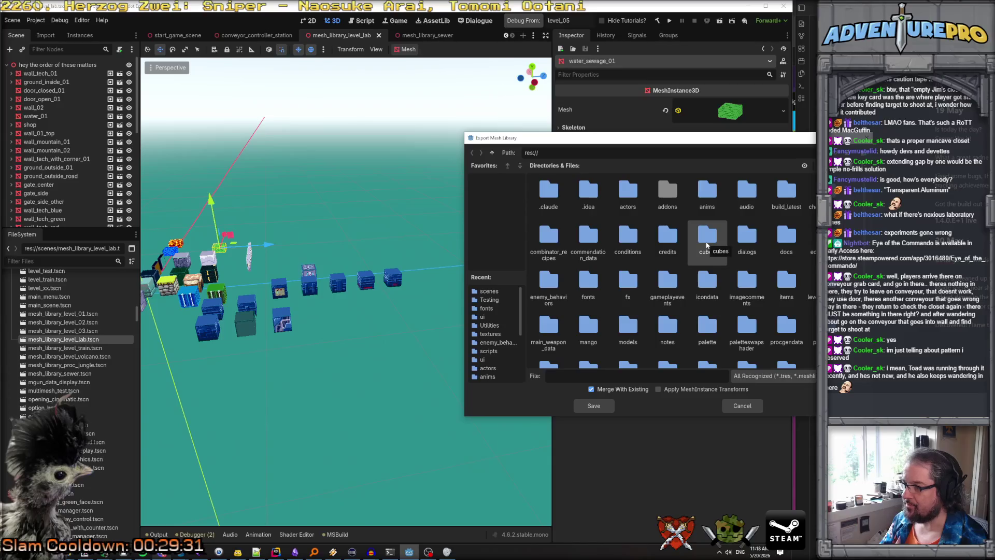
double_click(706, 246)
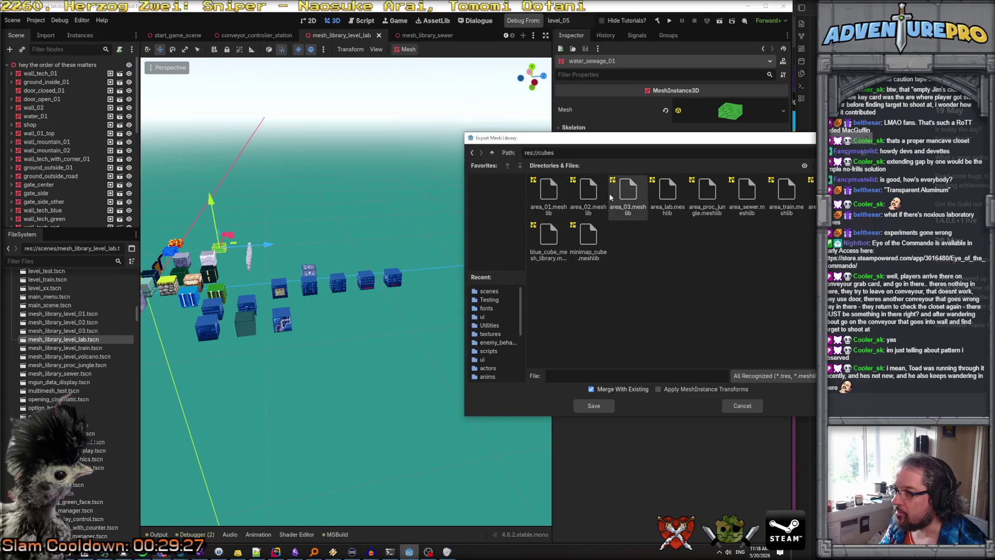
click(668, 194)
drag(607, 147, 329, 156)
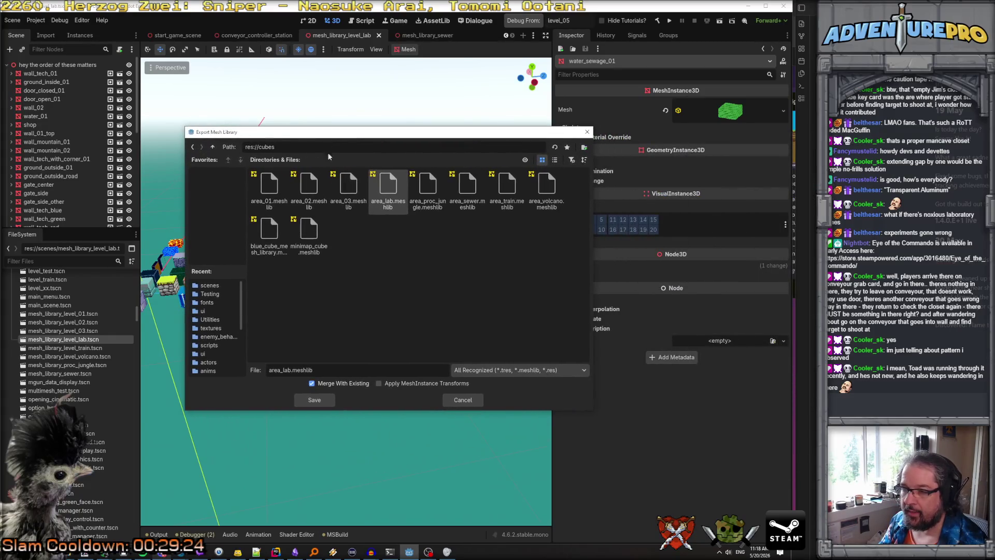
click(315, 401)
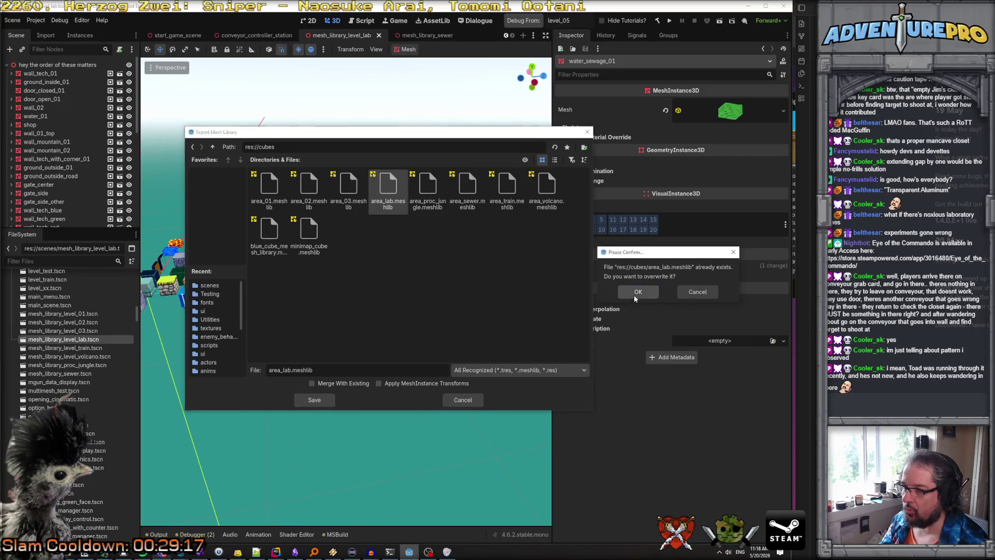
click(634, 293)
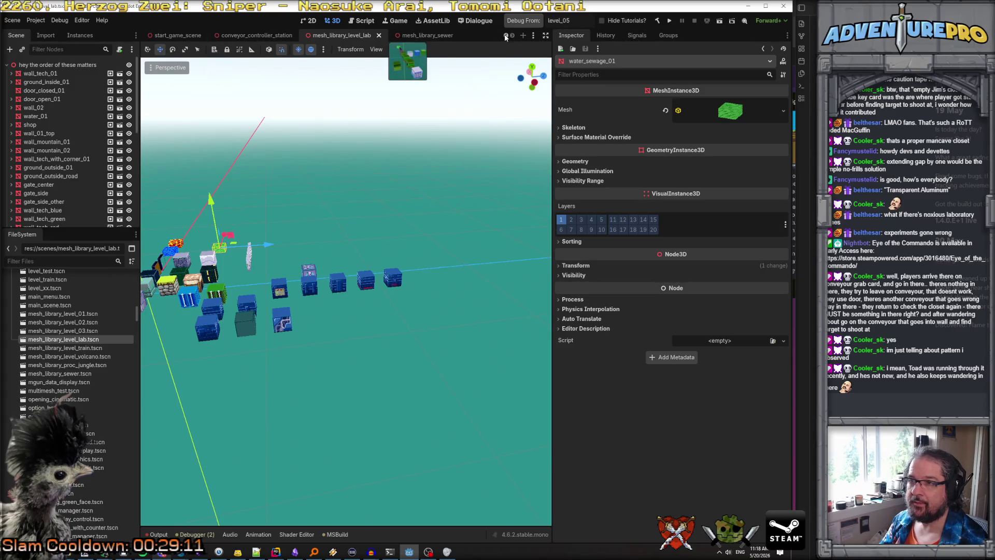
Step: Return to the level_05 tab and pick water_sewage_01 in the GridMap palette
double_click(505, 35)
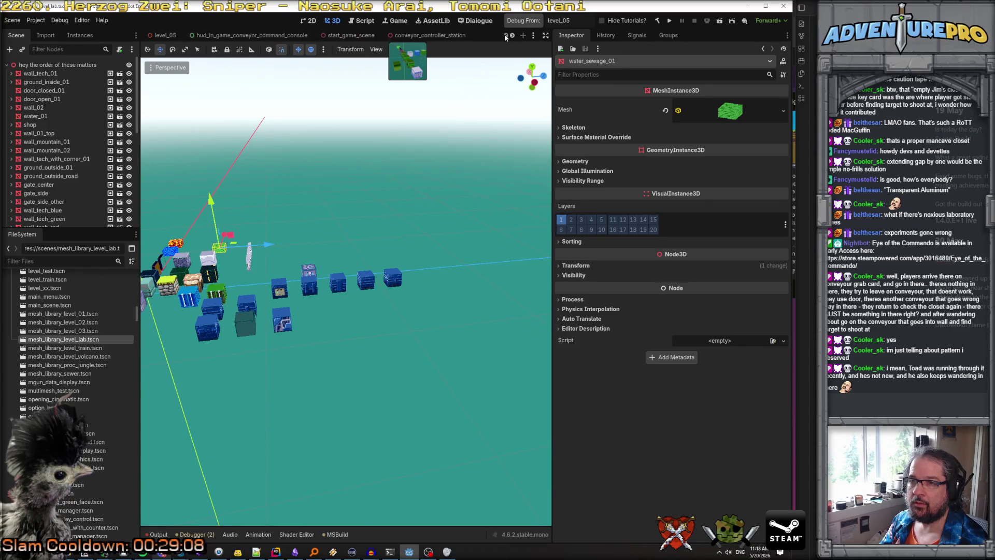
click(160, 36)
drag(359, 195, 350, 149)
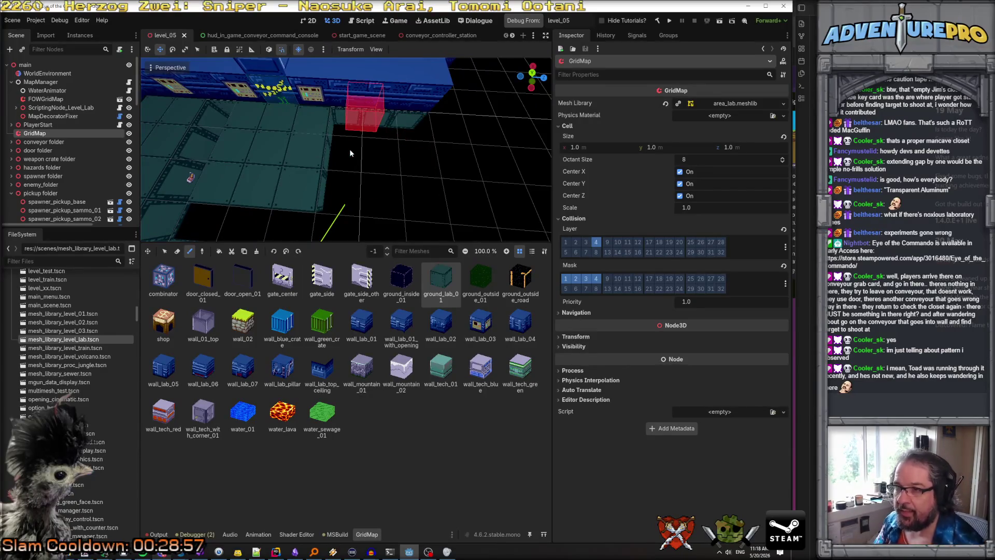
click(331, 421)
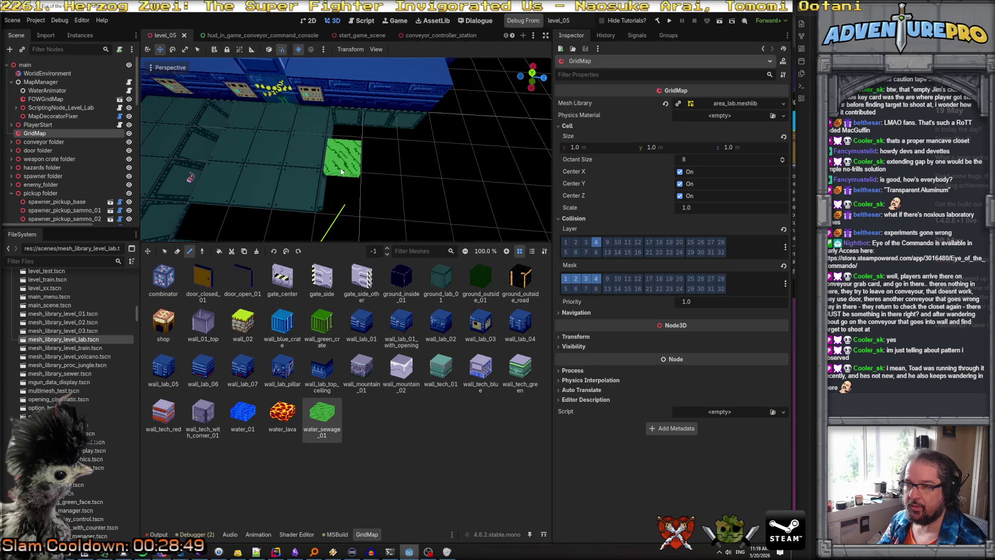
Step: Paint a water_sewage_01 strip on the floor, erasing one extra cell and extending it left
click(341, 172)
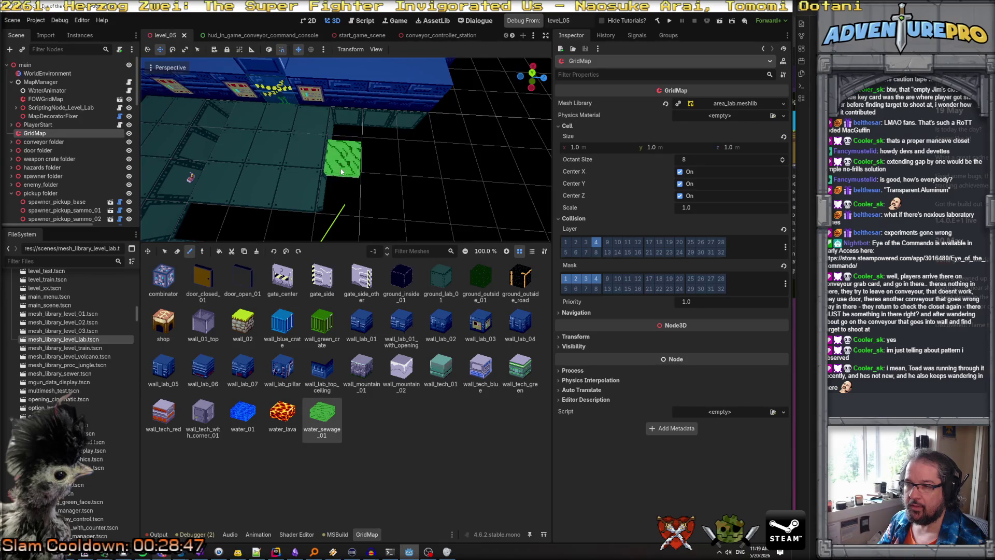
mouse_move(342, 172)
mouse_down()
mouse_move(376, 158)
mouse_move(374, 194)
mouse_up()
right_click(365, 179)
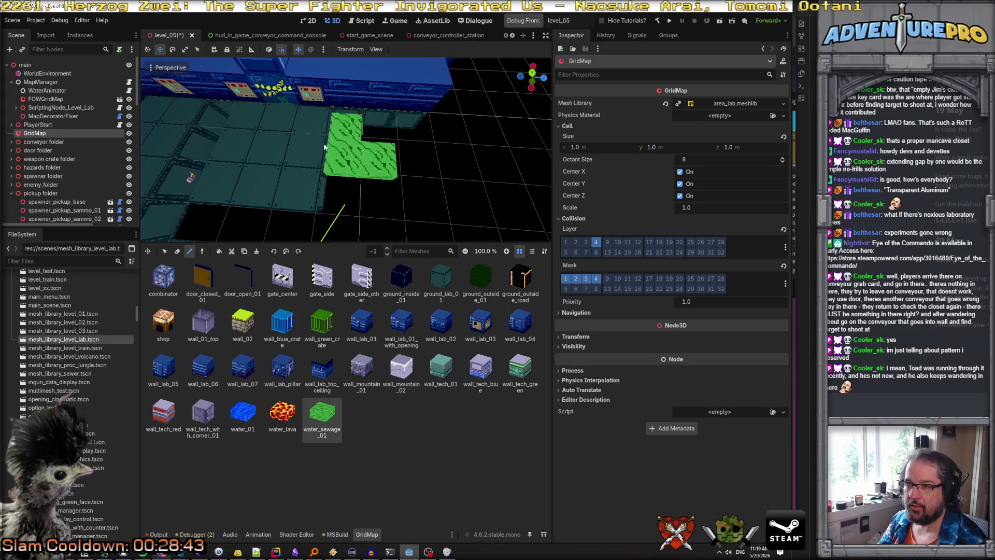
click(309, 162)
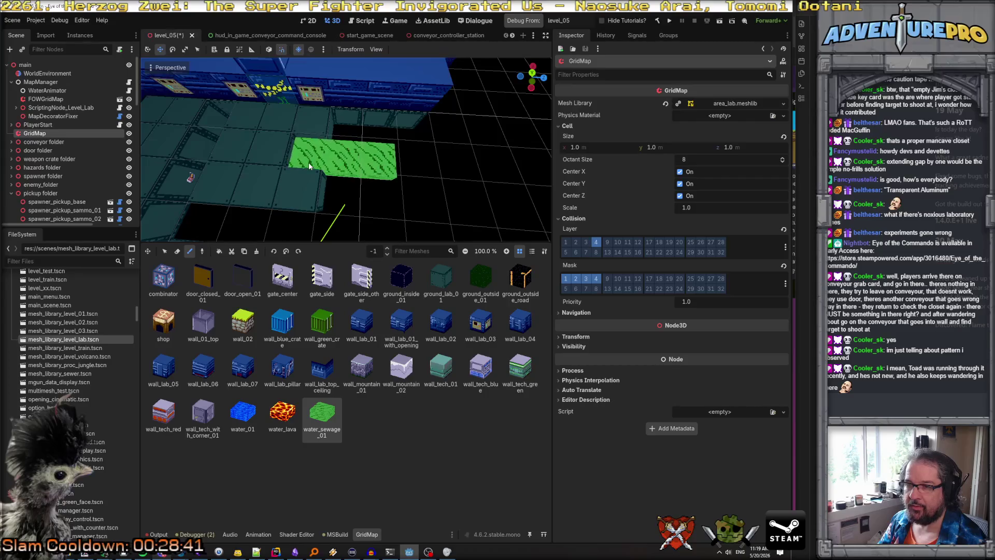
Step: Fill floor gaps around the strip with ground_lab_01 and extend the water strip rightward
click(438, 281)
click(356, 160)
click(358, 197)
mouse_move(359, 206)
mouse_down()
mouse_move(408, 202)
mouse_move(406, 142)
mouse_move(342, 236)
mouse_up()
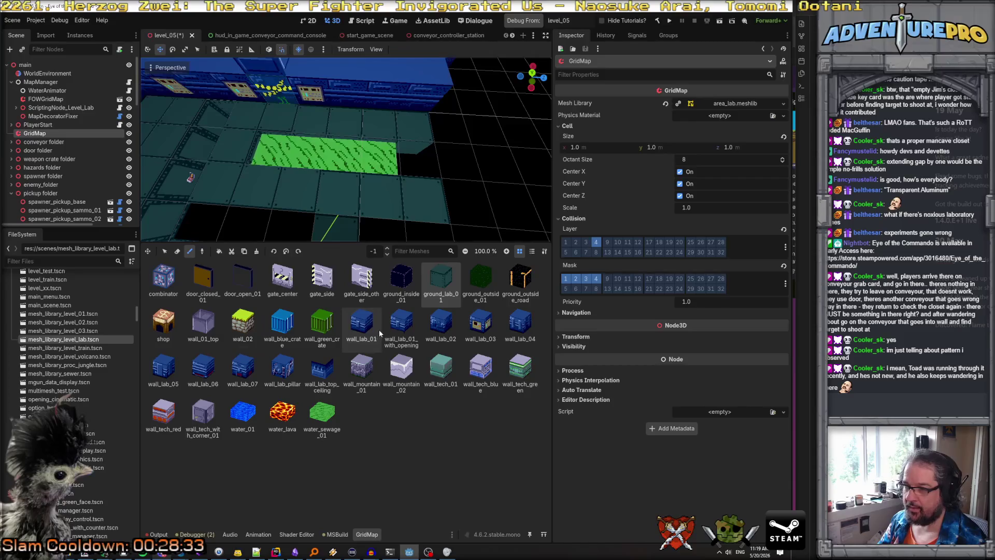
click(322, 412)
click(415, 158)
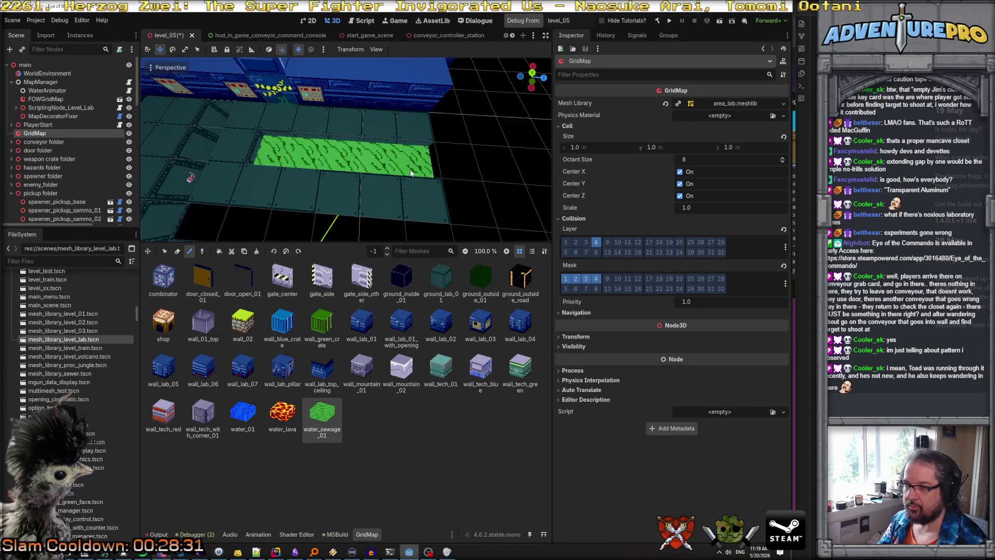
Step: Select wall_lab_01_with_opening and reset the painting floor to -1
click(403, 327)
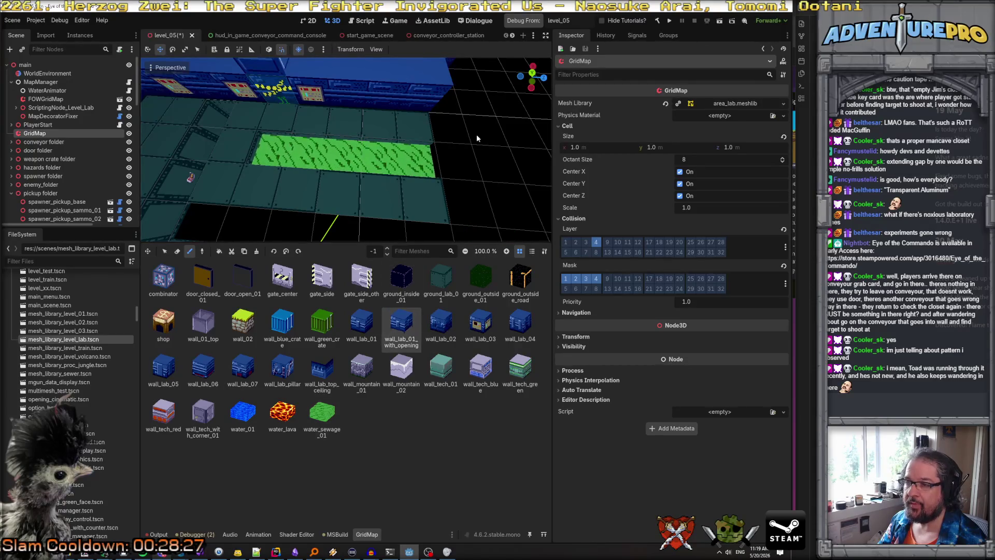
key(q)
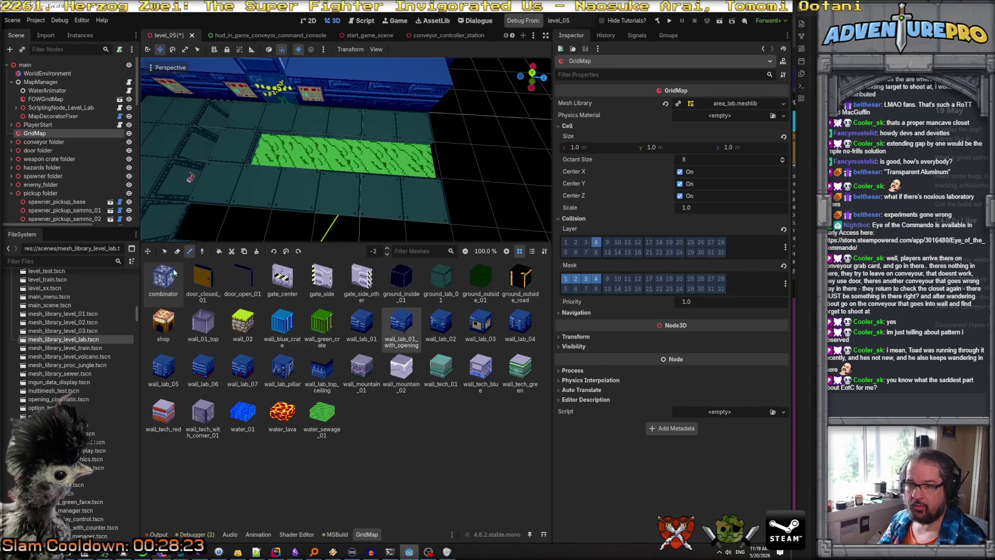
key(e)
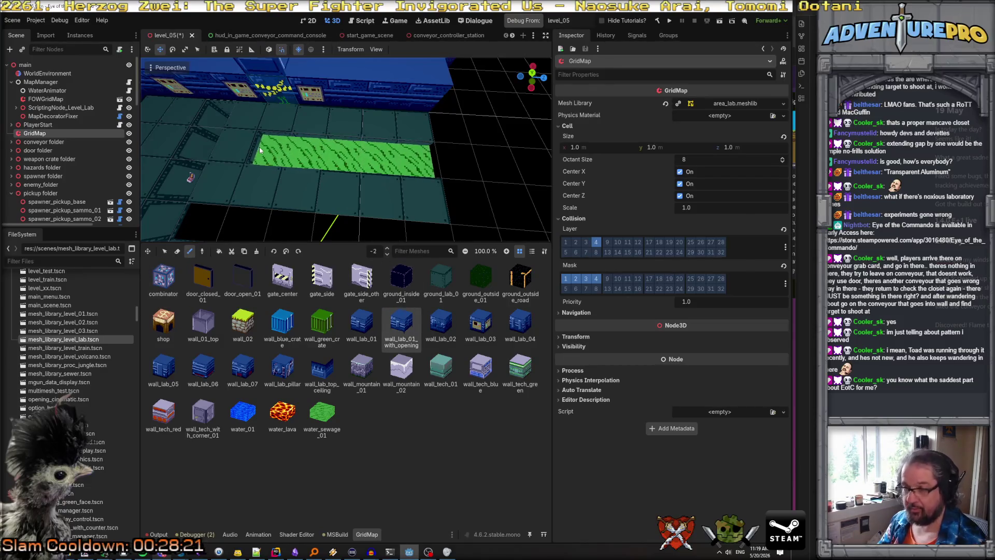
key(e)
key(e)
scroll(471, 151, down, 2)
drag(471, 151, 414, 155)
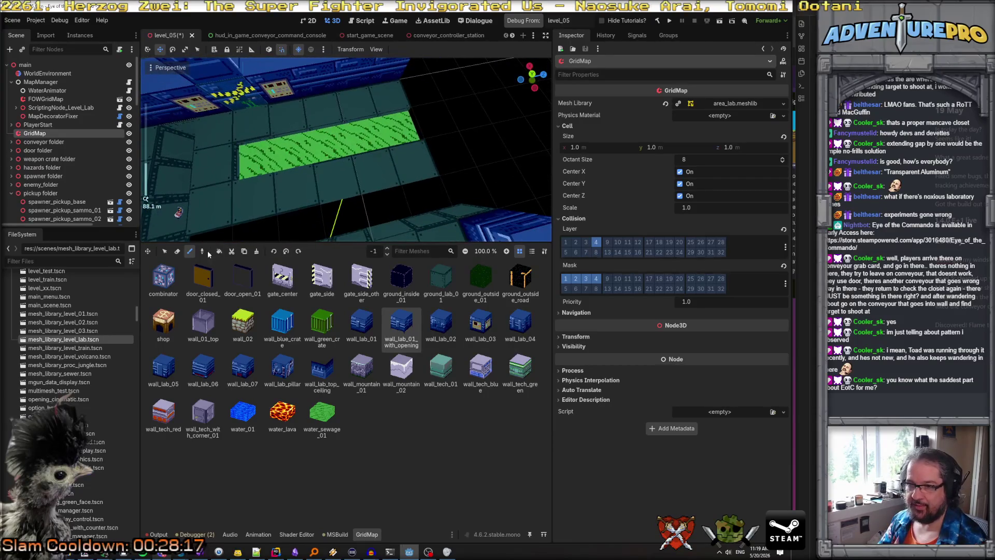
Step: Choose the wall_lab_02 tile and raise the painting floor to 0
click(187, 251)
click(441, 324)
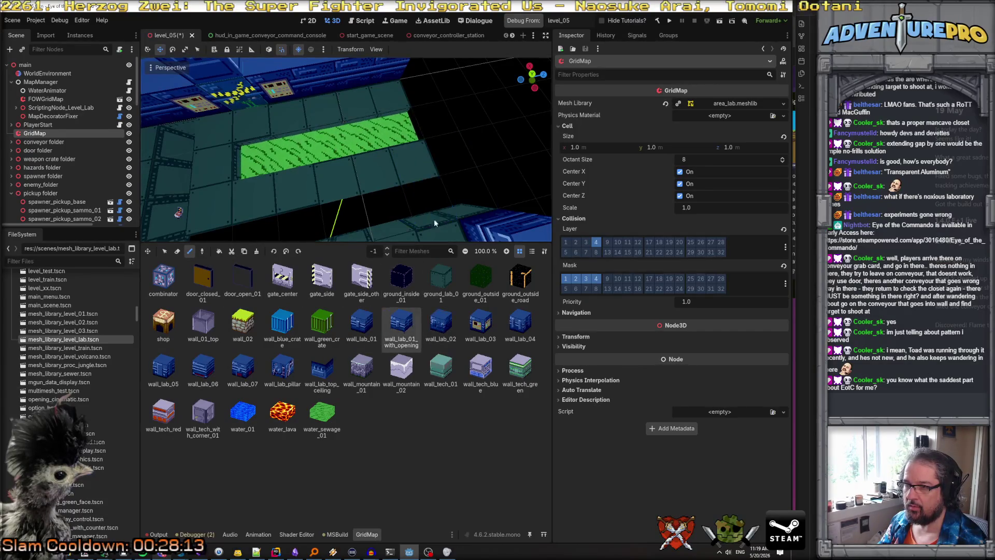
click(359, 328)
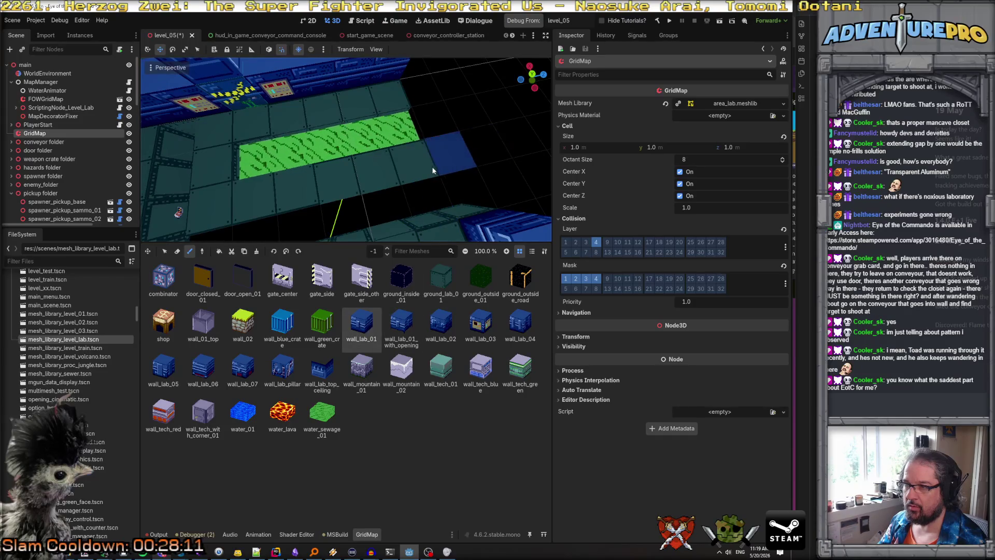
click(401, 324)
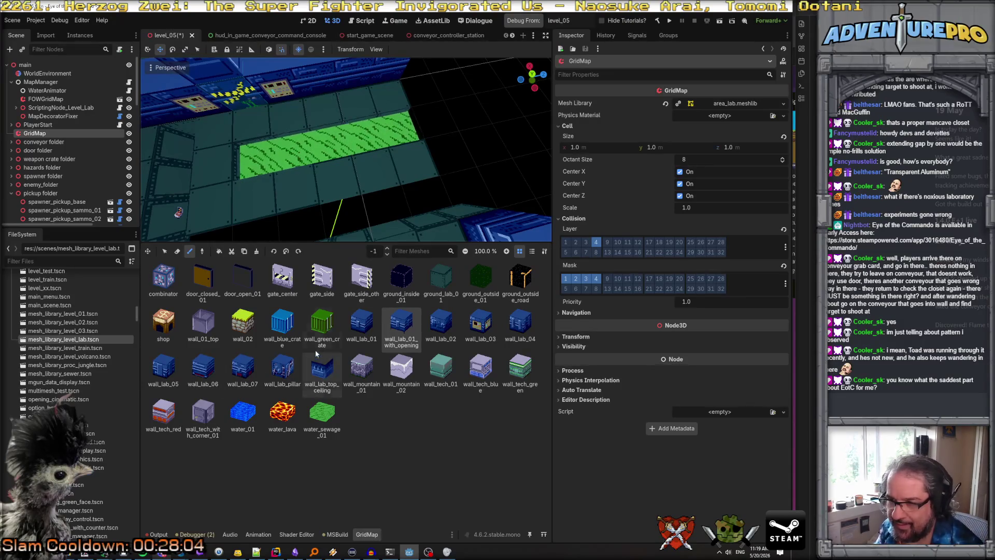
click(440, 324)
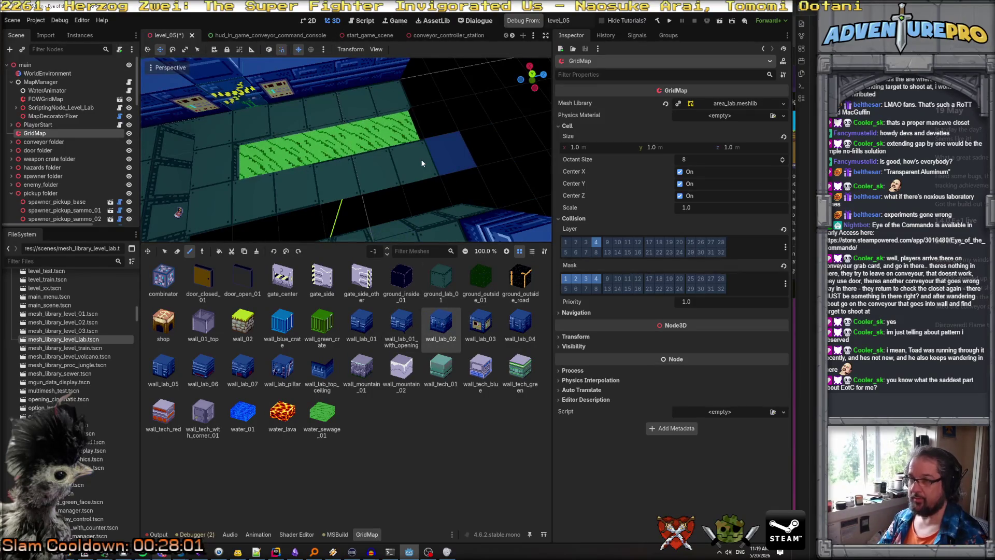
key(e)
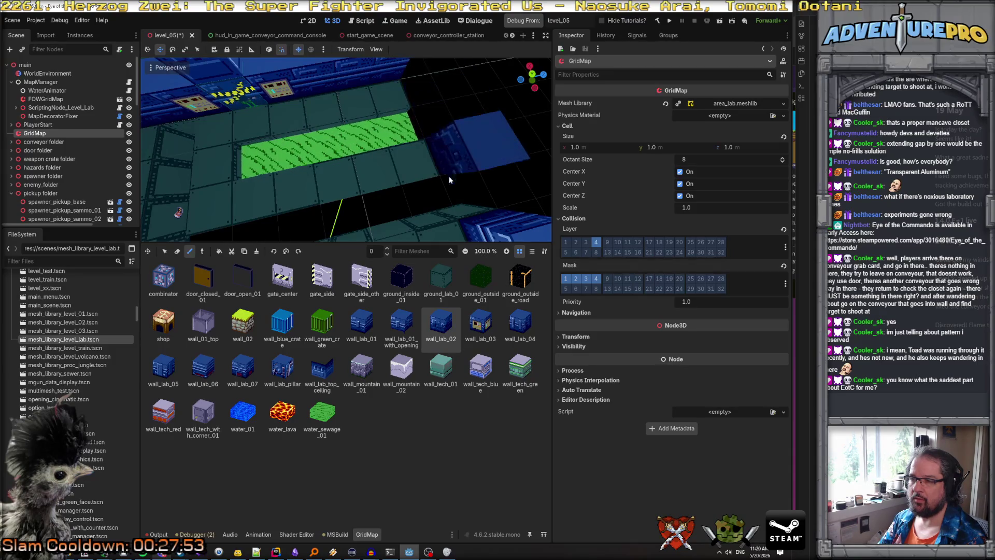
Step: Paint two wall blocks and repaint the right-hand ones as wall_lab_01_with_opening
drag(409, 87, 472, 148)
click(398, 322)
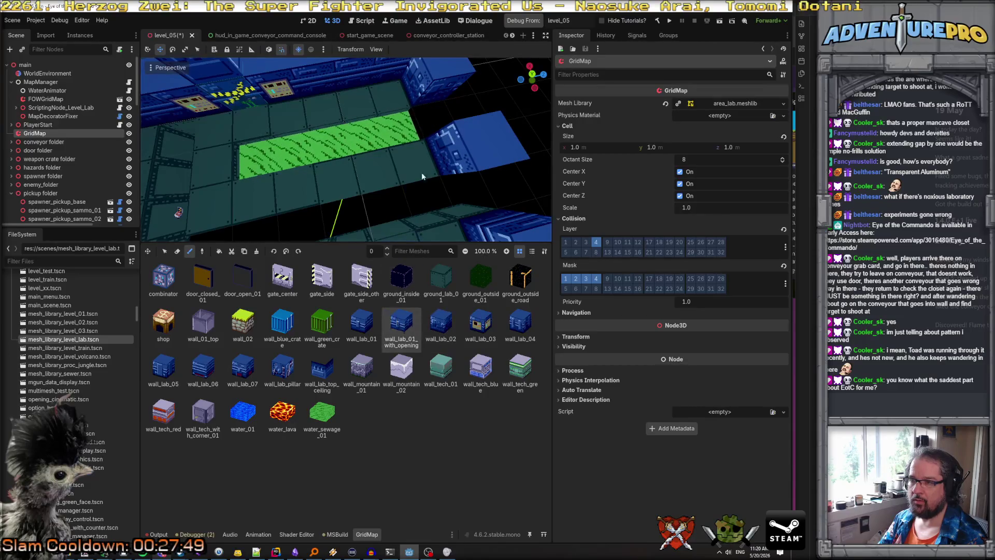
drag(434, 116, 469, 142)
right_click(461, 153)
Step: Pick water_sewage_01 on floor -1 and place a tile at the foot of the lab walls
key(s)
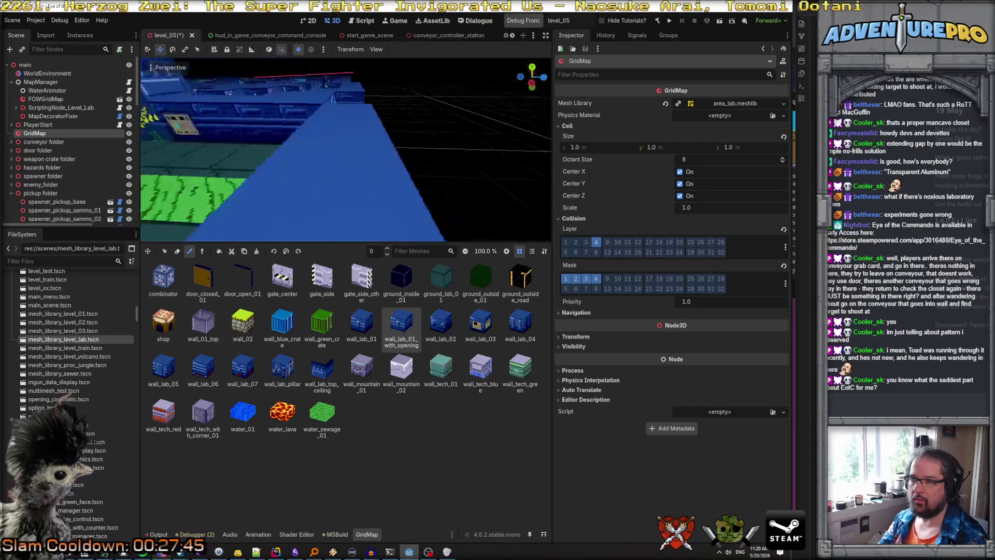
key(w)
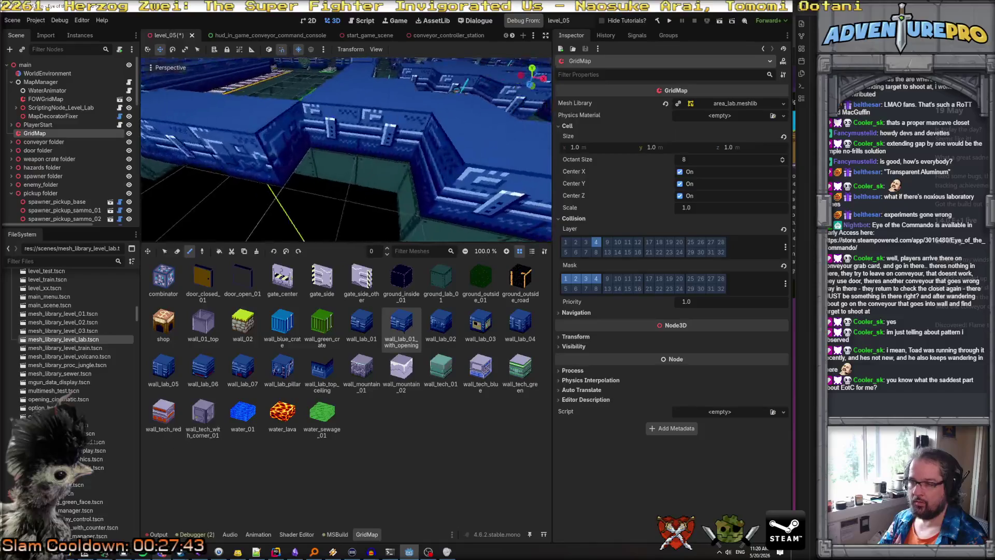
click(362, 321)
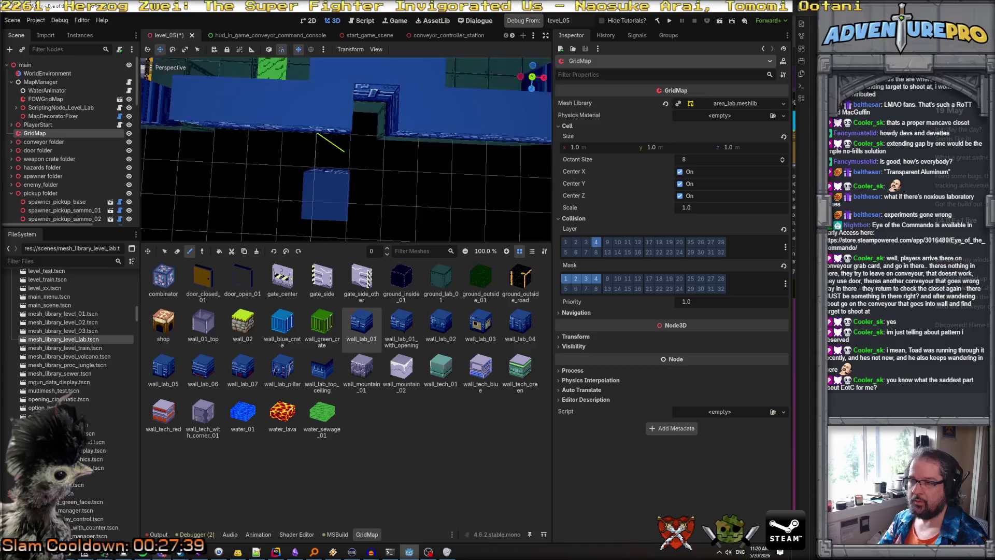
key(w)
key(s)
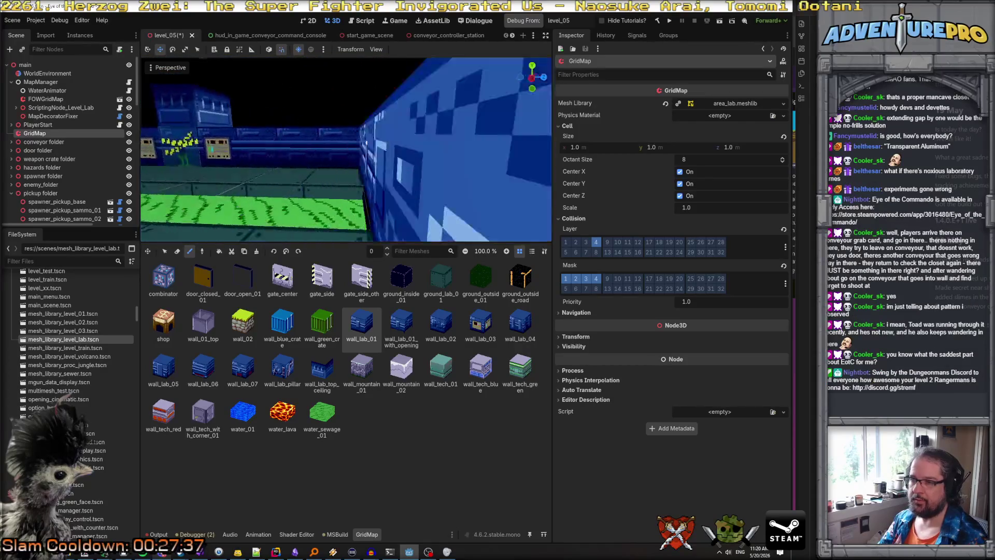
key(s)
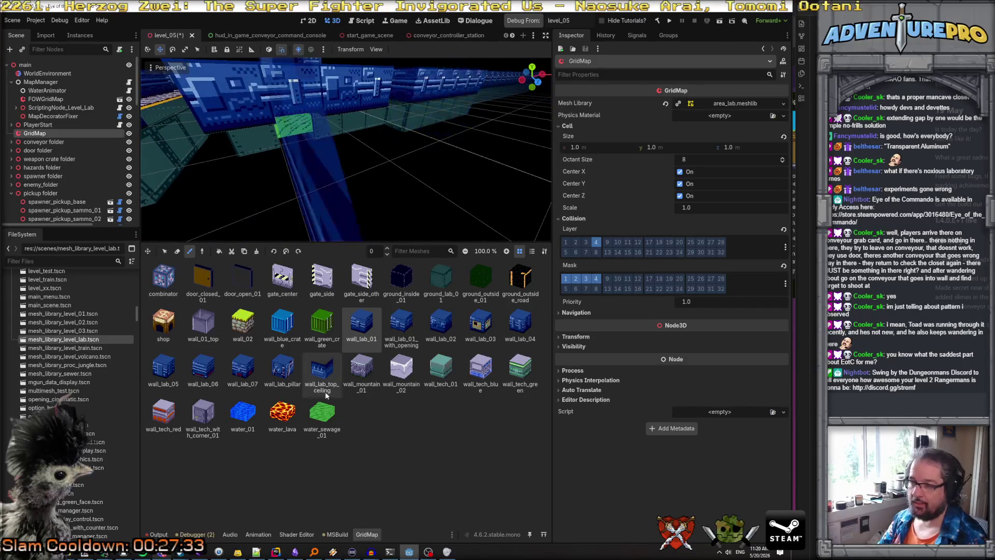
click(322, 412)
key(q)
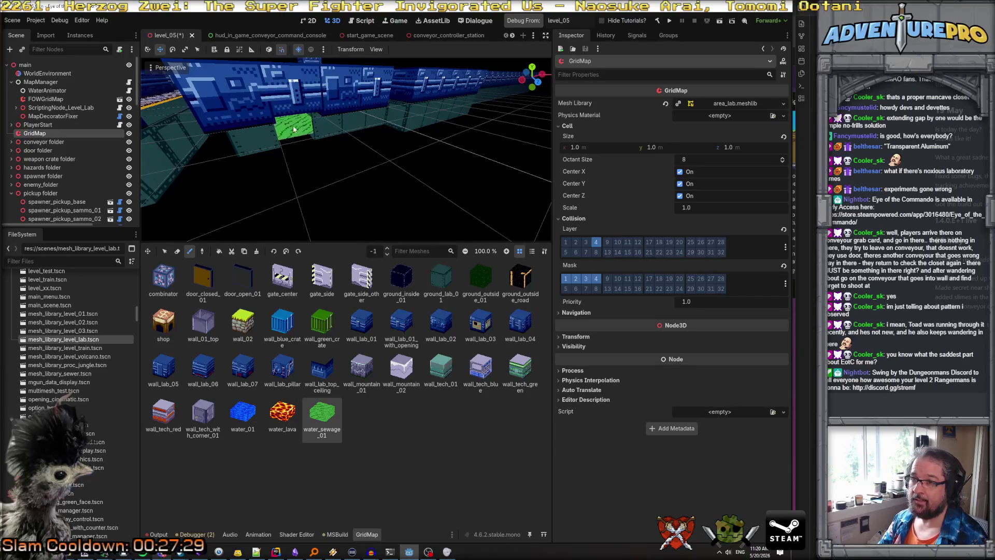
click(300, 138)
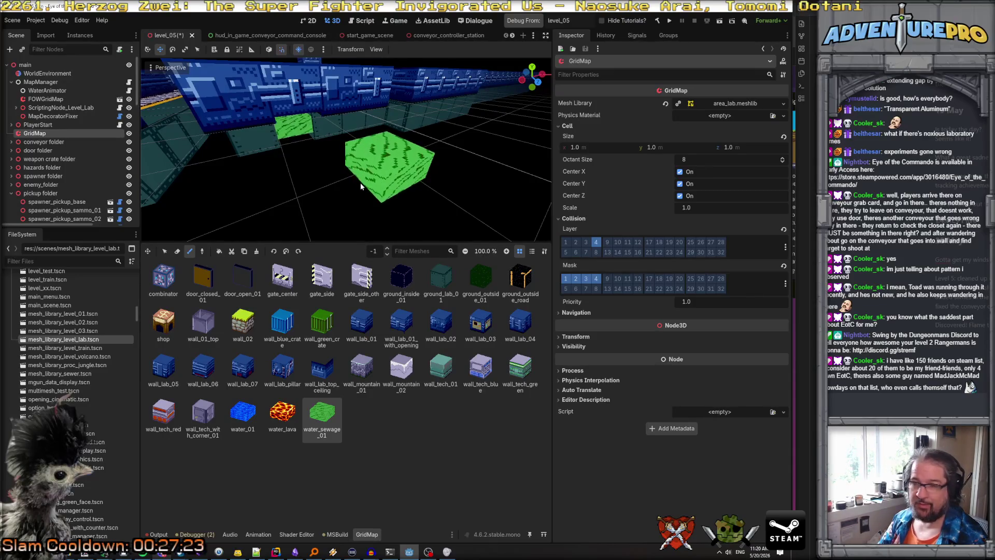
Step: Paint a long sewage water strip, then undo it
drag(368, 161, 394, 150)
mouse_move(295, 140)
mouse_down()
mouse_move(371, 147)
mouse_move(433, 203)
mouse_up()
click(293, 142)
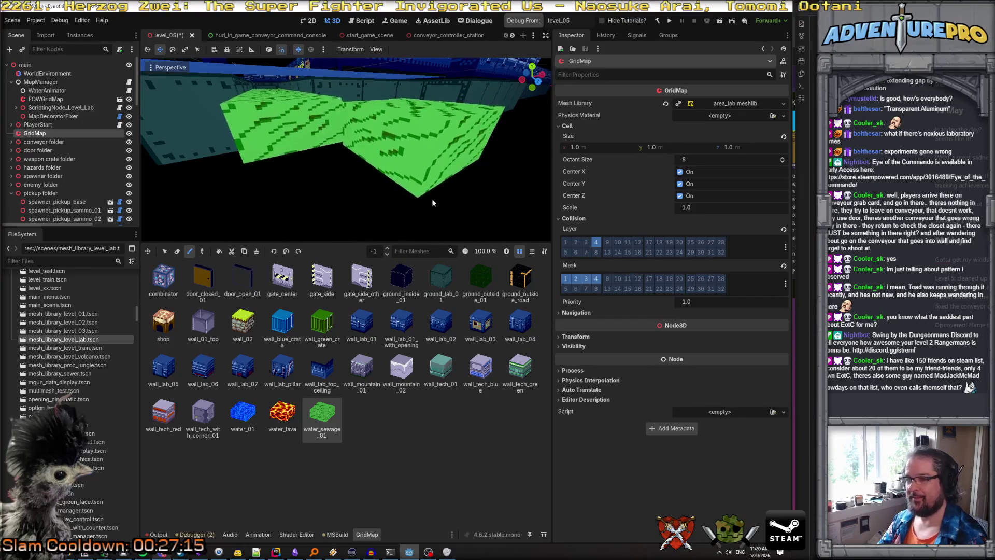
key(ctrl+z)
click(57, 83)
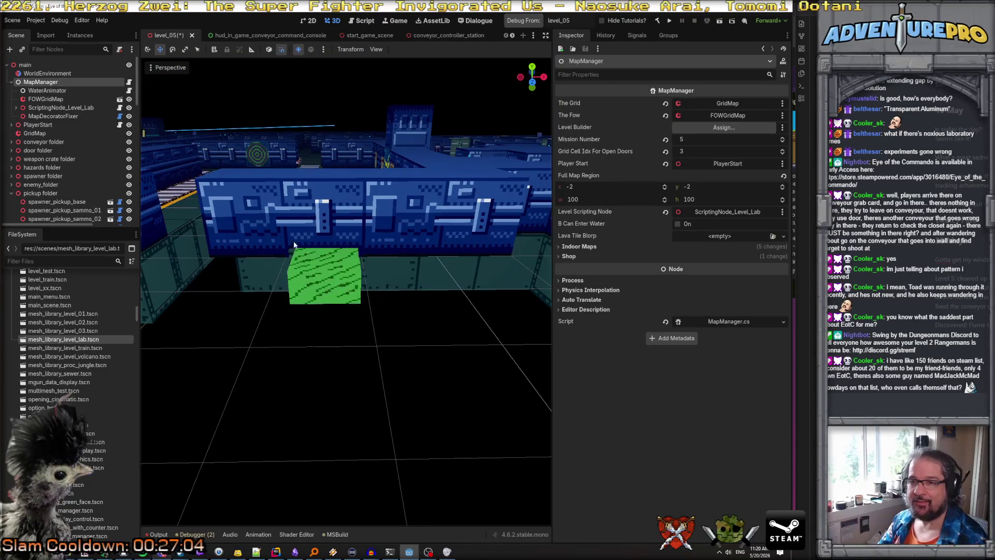
Step: Paint a wide rectangle of water_sewage_01 tiles in front of the wall, undoing one stray block
click(56, 131)
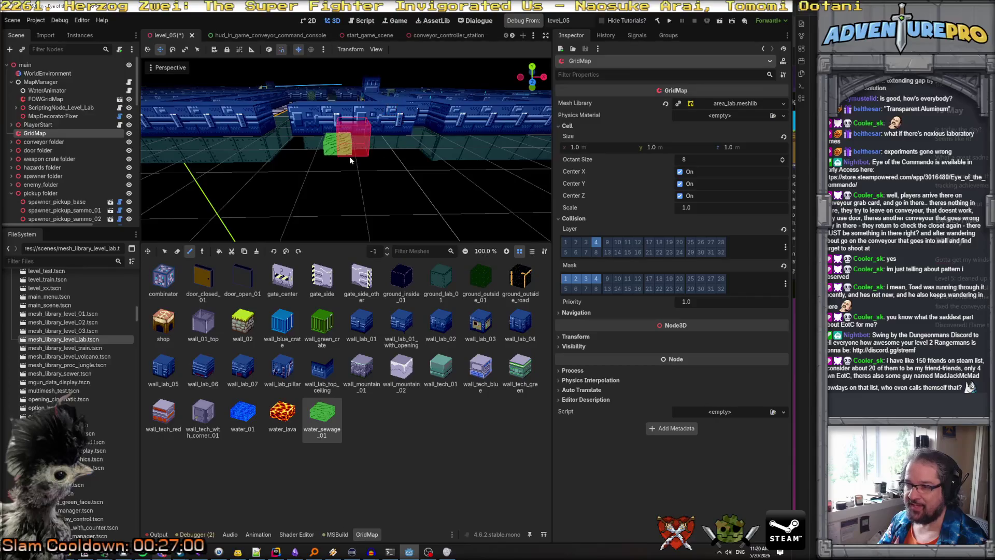
click(283, 413)
click(322, 415)
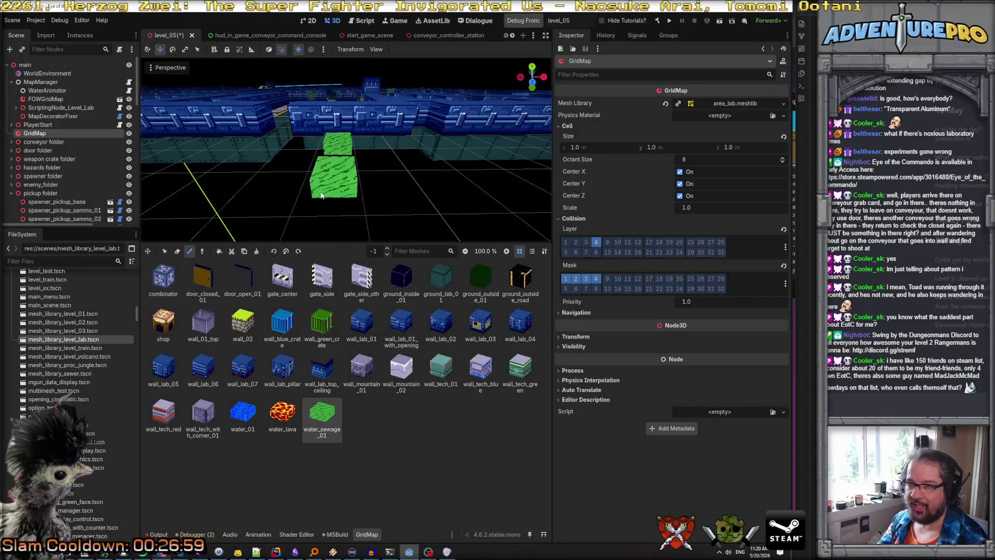
mouse_move(310, 159)
mouse_down()
mouse_move(299, 169)
mouse_move(377, 176)
mouse_up()
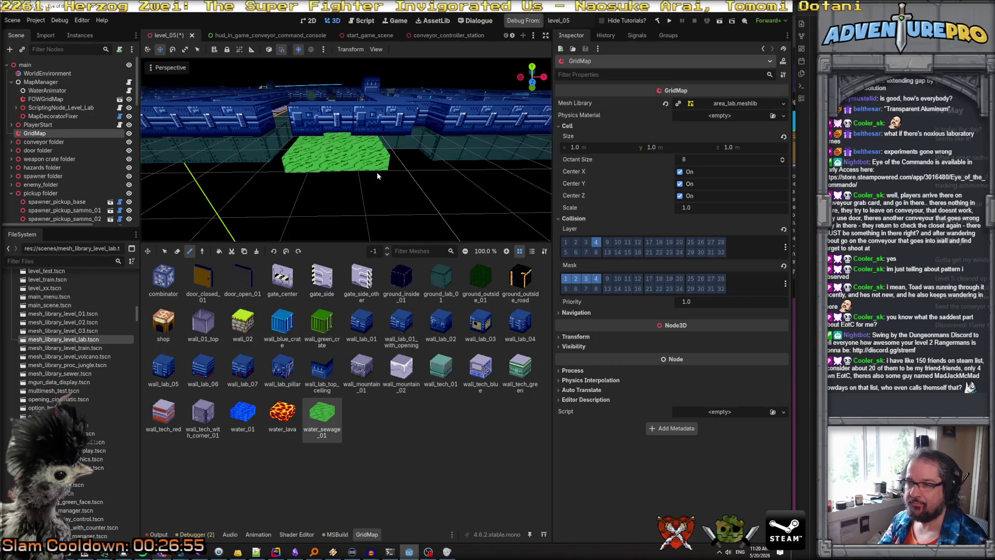
click(433, 160)
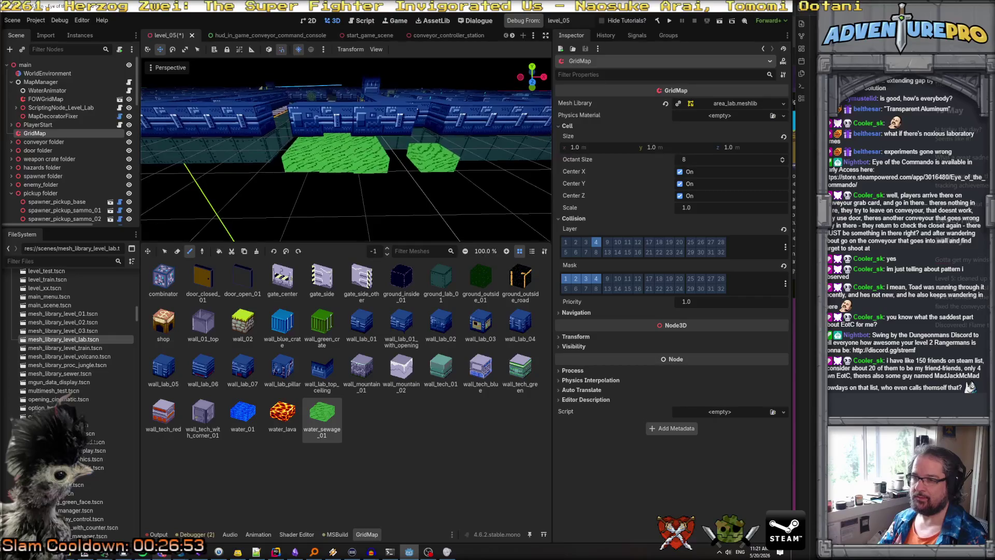
key(ctrl+z)
click(40, 82)
drag(212, 135, 212, 135)
Step: Collapse the pickup folder, expand the enemy folder and select enemy_mook_sewer4 in the Scene dock
scroll(121, 158, down, 15)
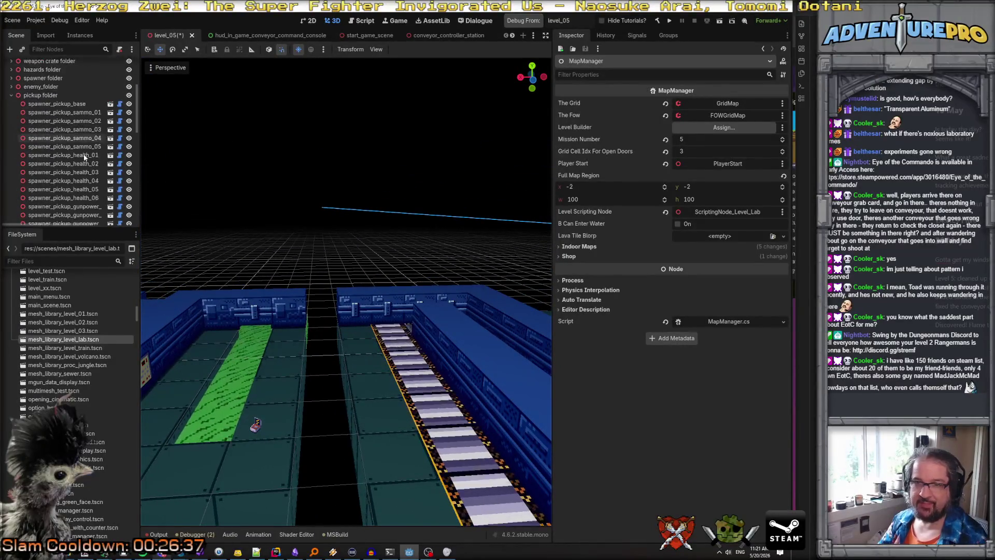
scroll(84, 157, up, 10)
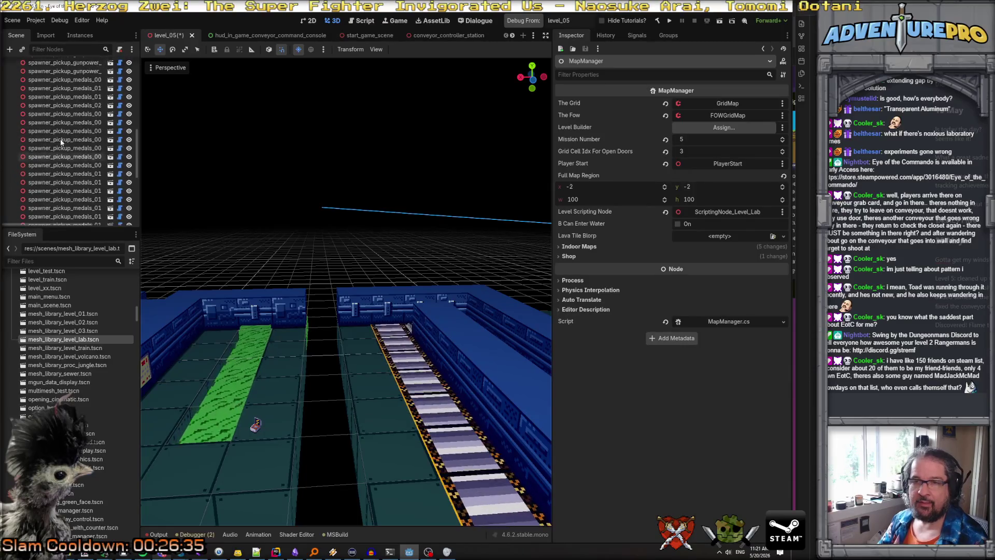
click(12, 150)
click(11, 142)
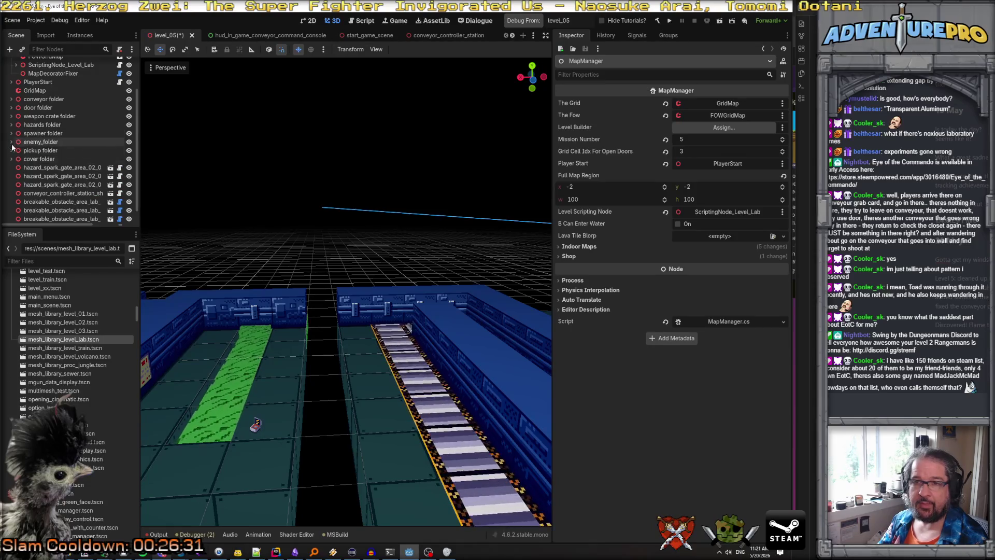
scroll(46, 145, down, 5)
scroll(57, 155, down, 10)
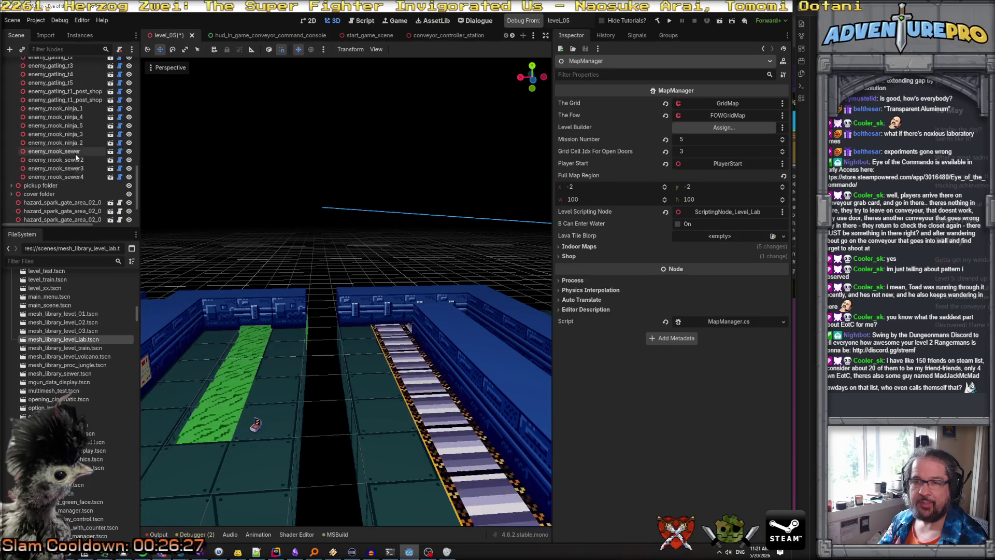
click(78, 176)
scroll(79, 162, down, 2)
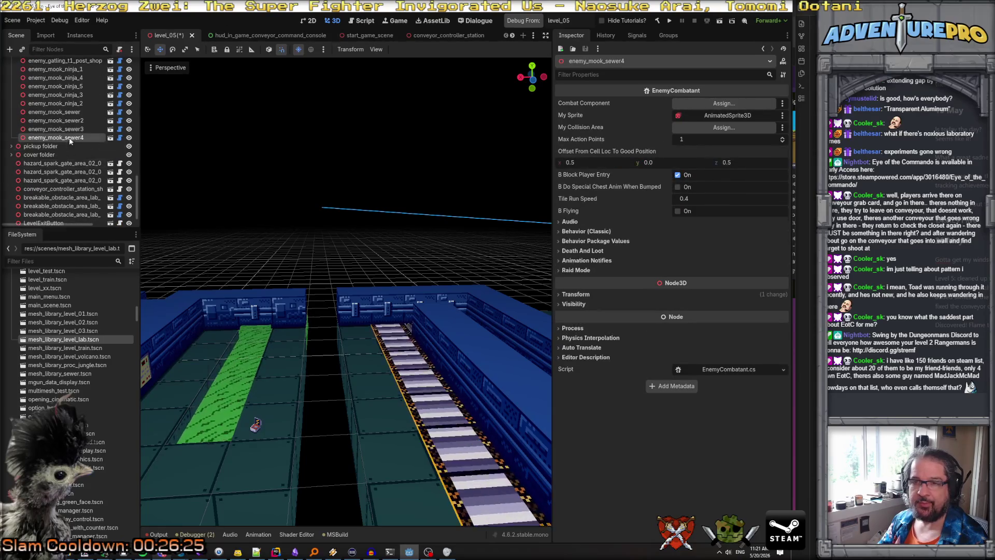
Step: Duplicate enemy_mook_sewer4 and drag the new enemy along the X axis onto the green strip
right_click(69, 138)
click(108, 289)
scroll(285, 262, down, 6)
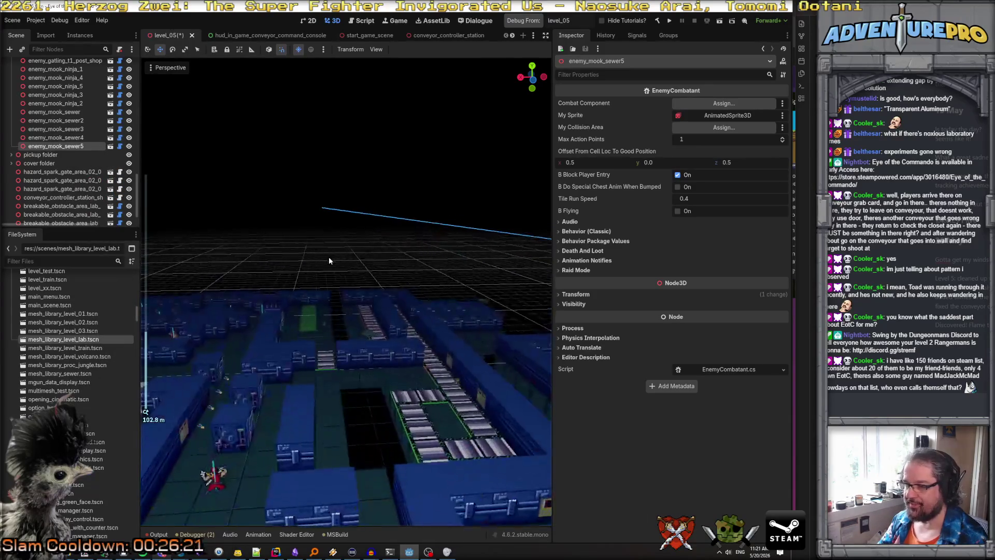
drag(433, 348, 300, 359)
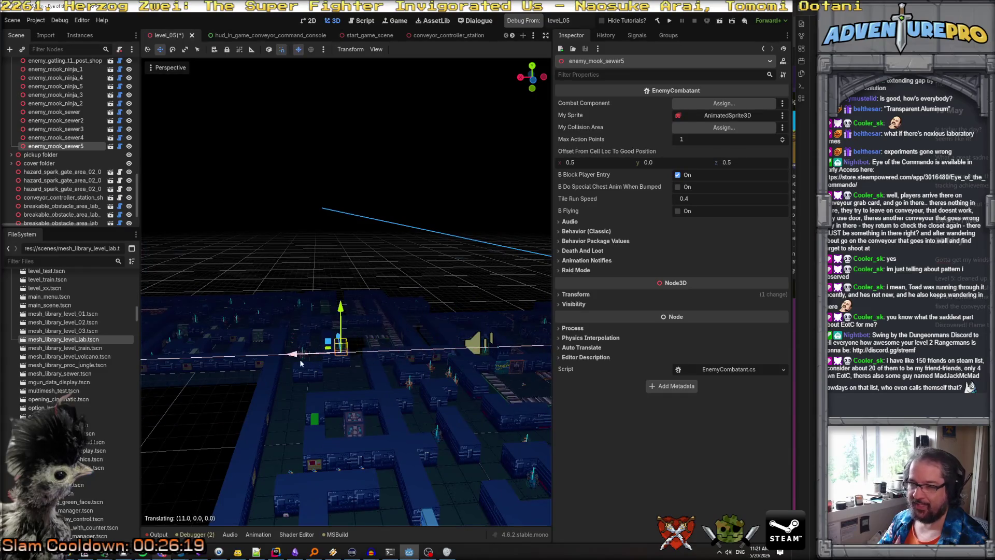
scroll(396, 302, up, 3)
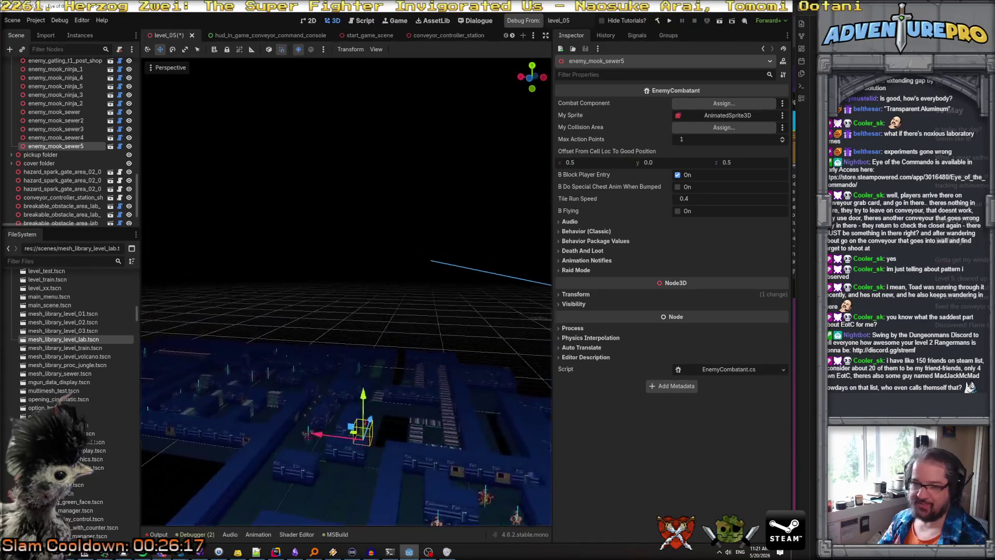
scroll(346, 311, up, 3)
scroll(325, 354, up, 3)
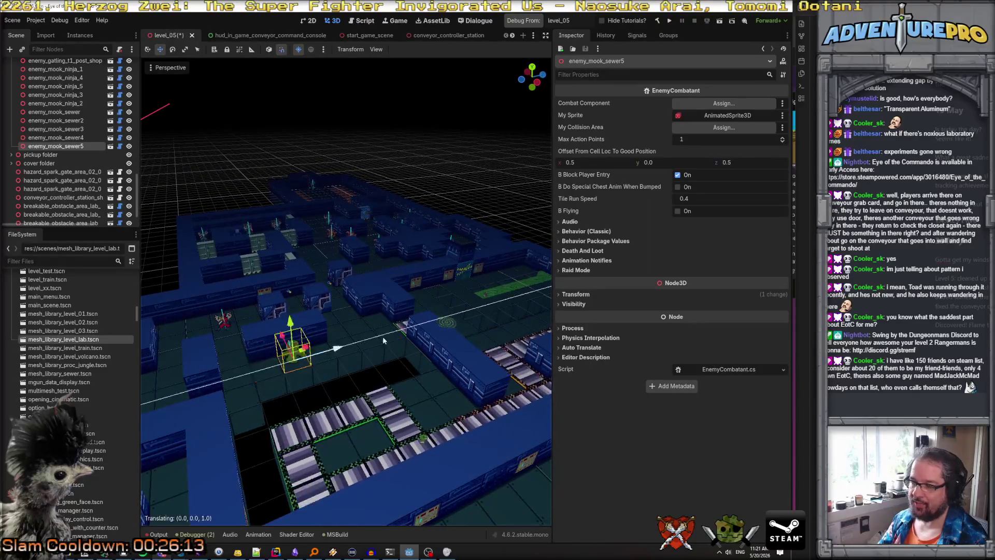
scroll(325, 354, down, 3)
scroll(347, 331, up, 5)
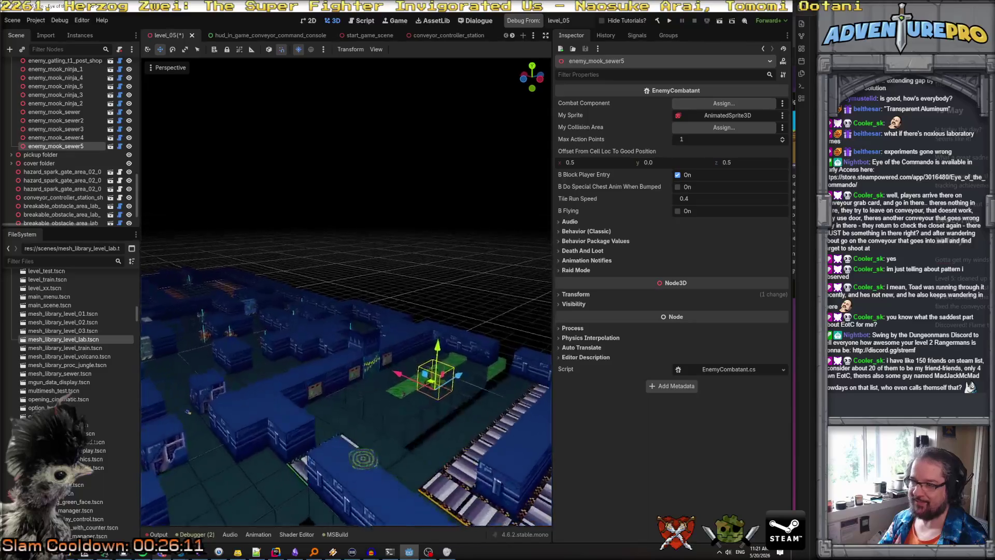
scroll(352, 303, up, 3)
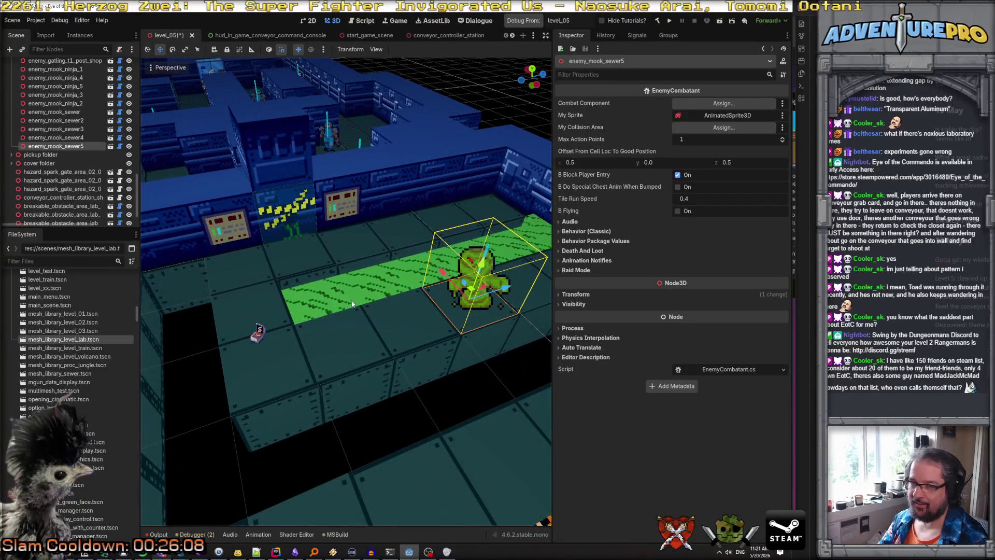
Step: Duplicate enemy_mook_sewer5 into enemy_mook_sewer6, move it beside the strip along X, then deselect
double_click(62, 146)
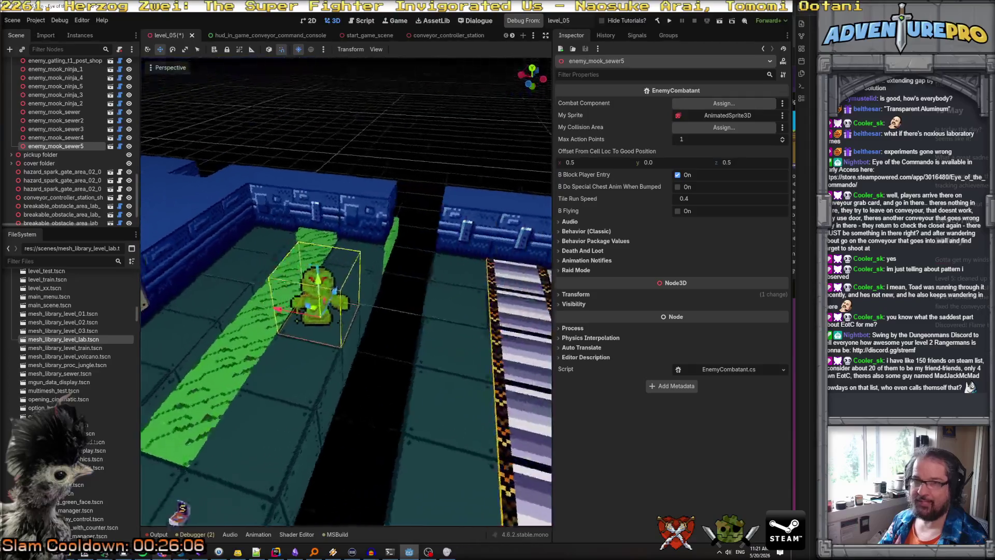
right_click(72, 147)
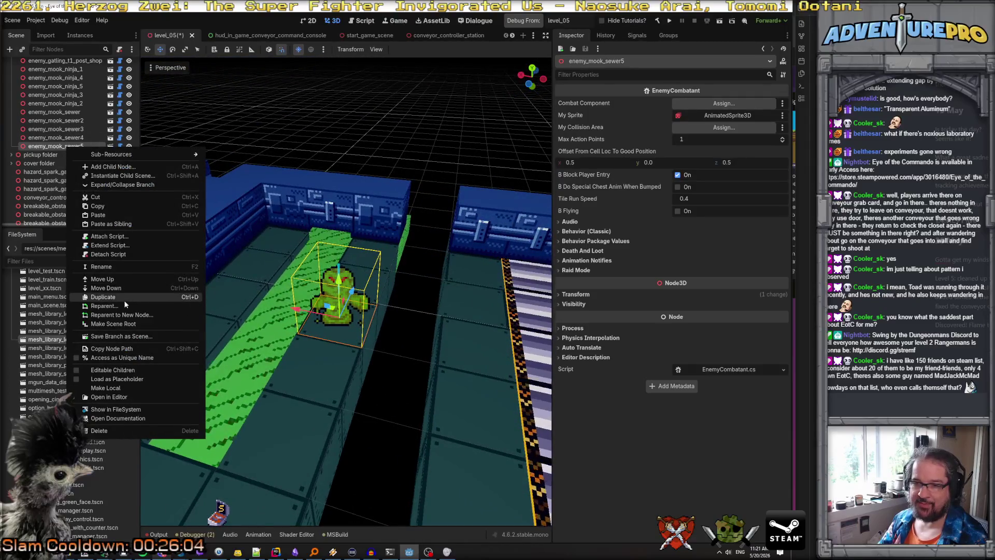
click(103, 297)
drag(298, 310, 227, 303)
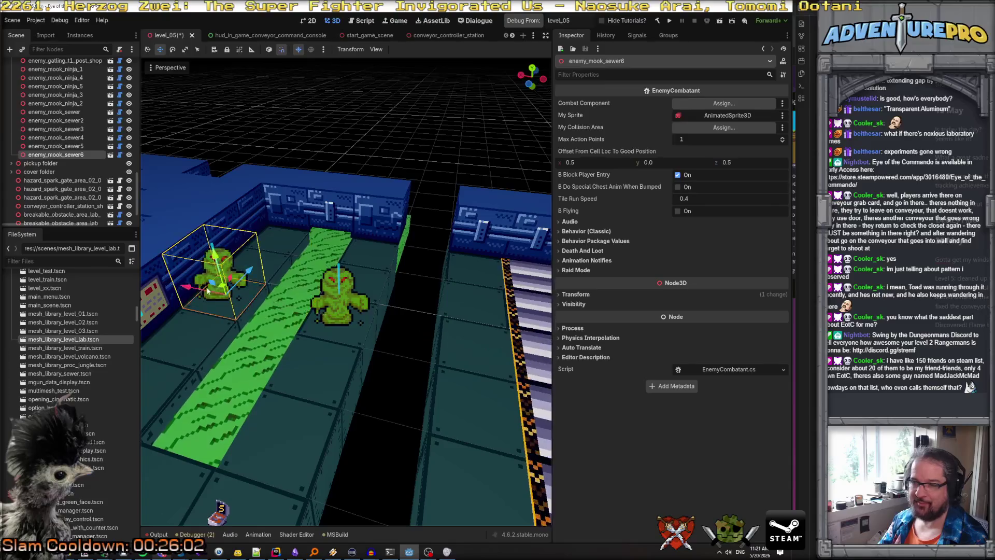
click(279, 231)
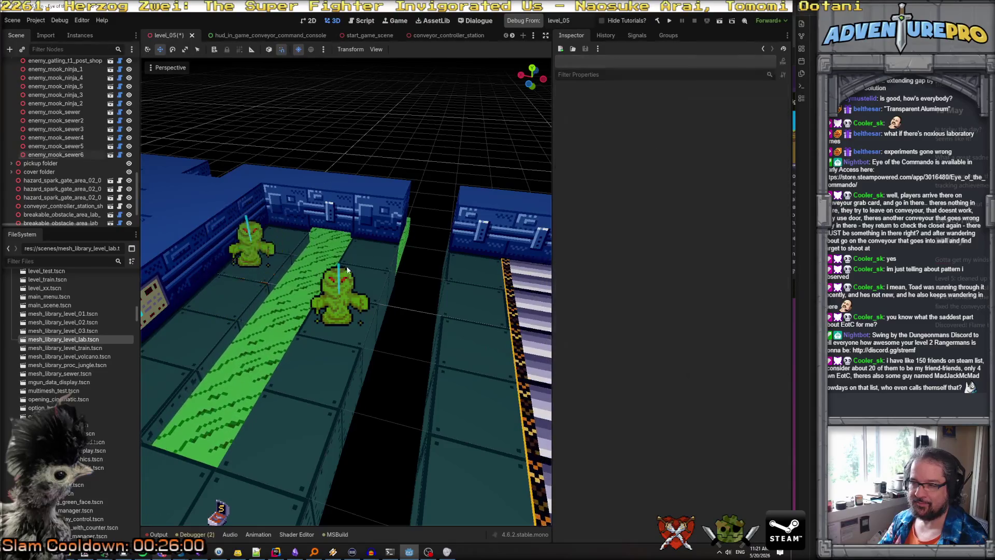
drag(279, 231, 363, 259)
key(s)
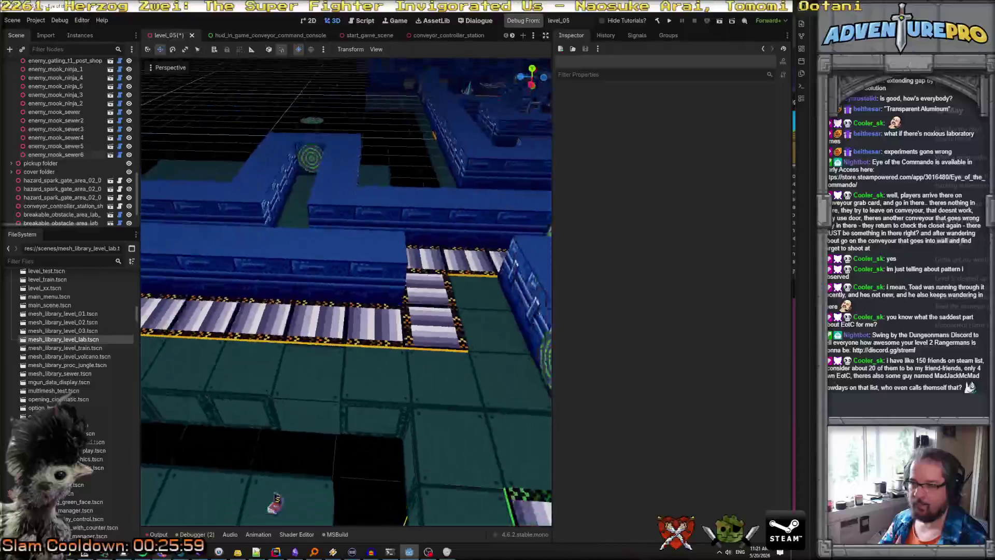
key(s)
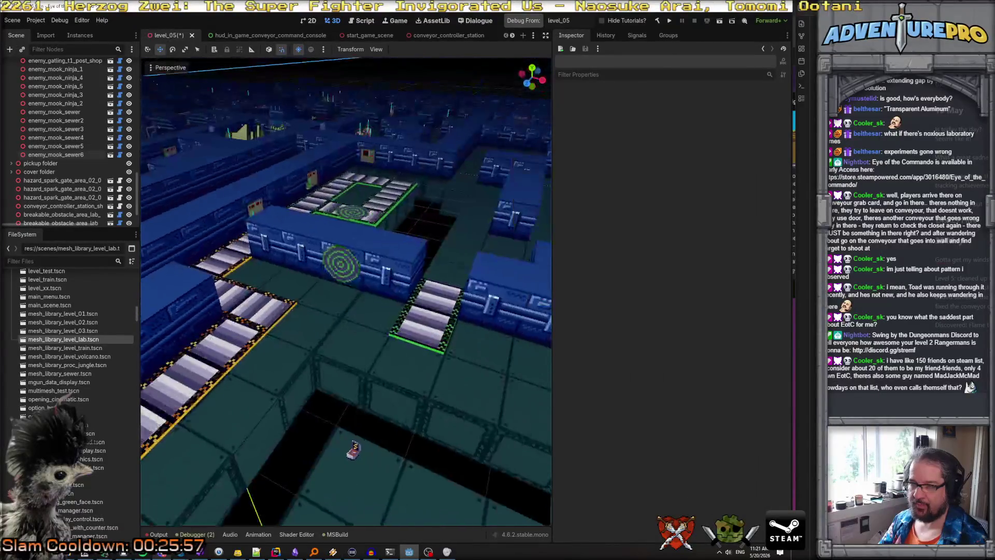
key(w)
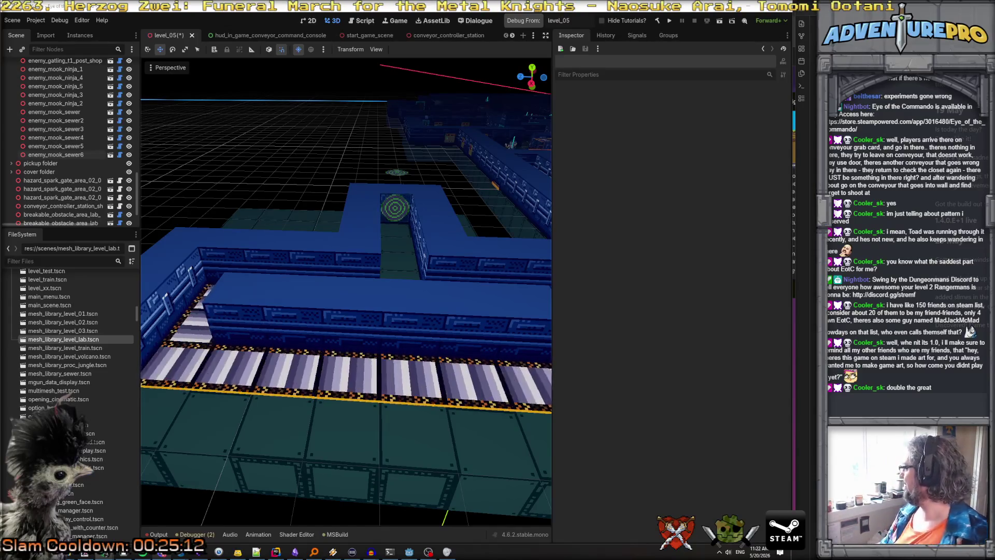
key(alt+Tab)
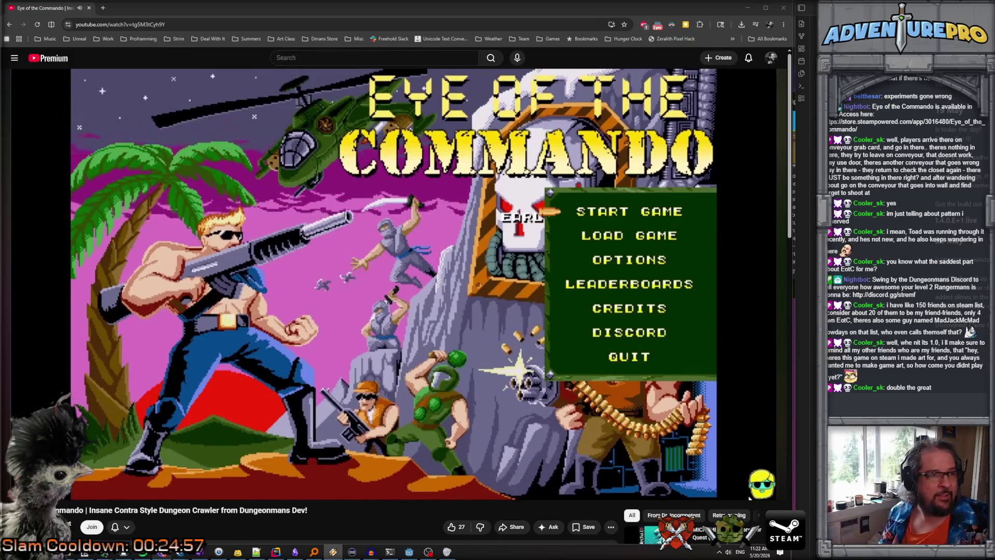
Step: Like the Eye of the Commando video and scroll to its description and comments
click(451, 527)
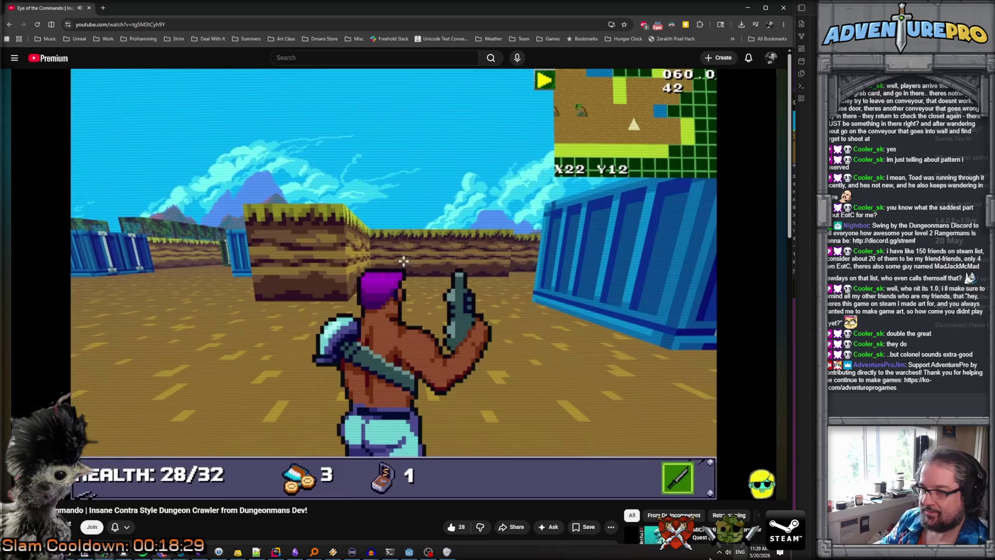
scroll(403, 261, down, 6)
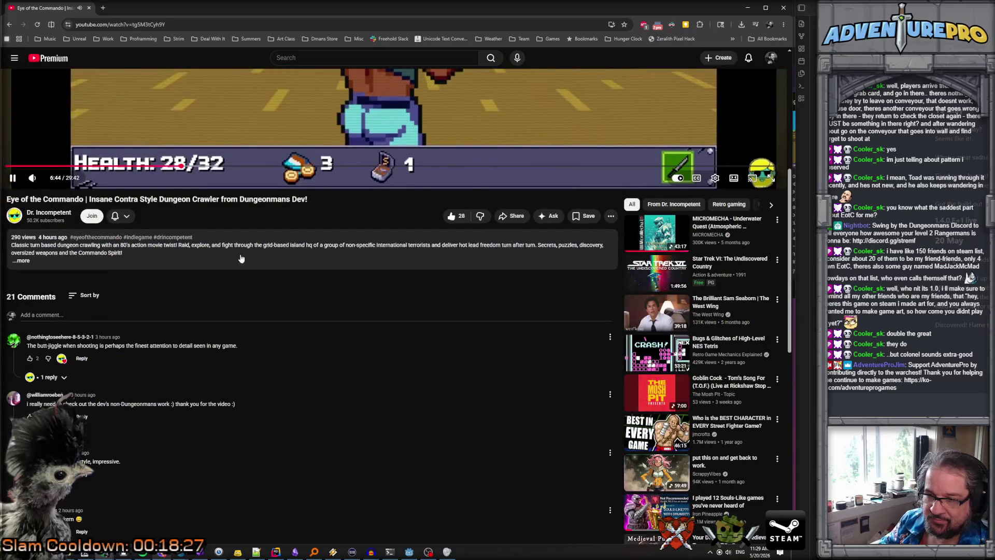
scroll(313, 330, up, 1)
Step: Post a comment saying the right stick is now more responsive and faster for aiming, thanking them
click(87, 355)
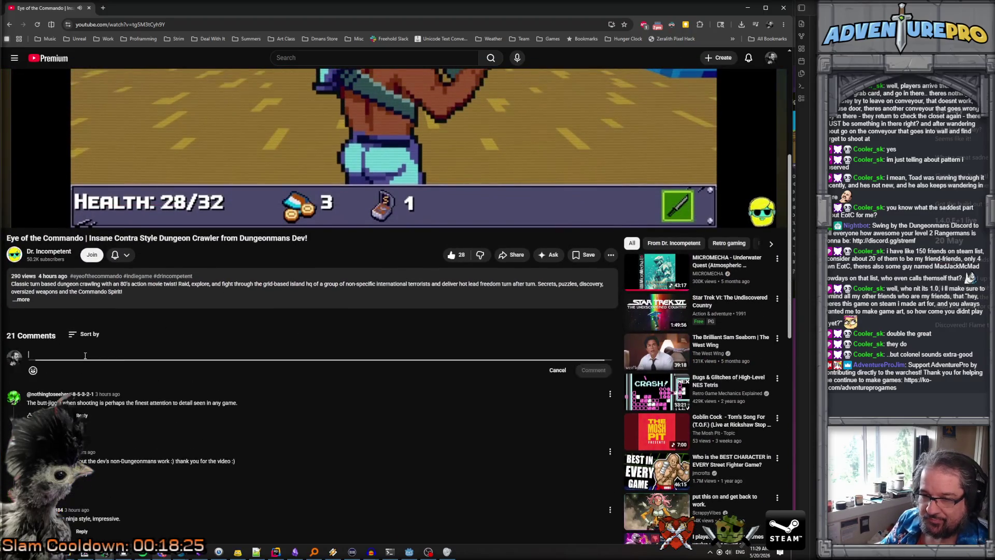
text(I flex)
key(BackSpace)
key(BackSpace)
text(xed th)
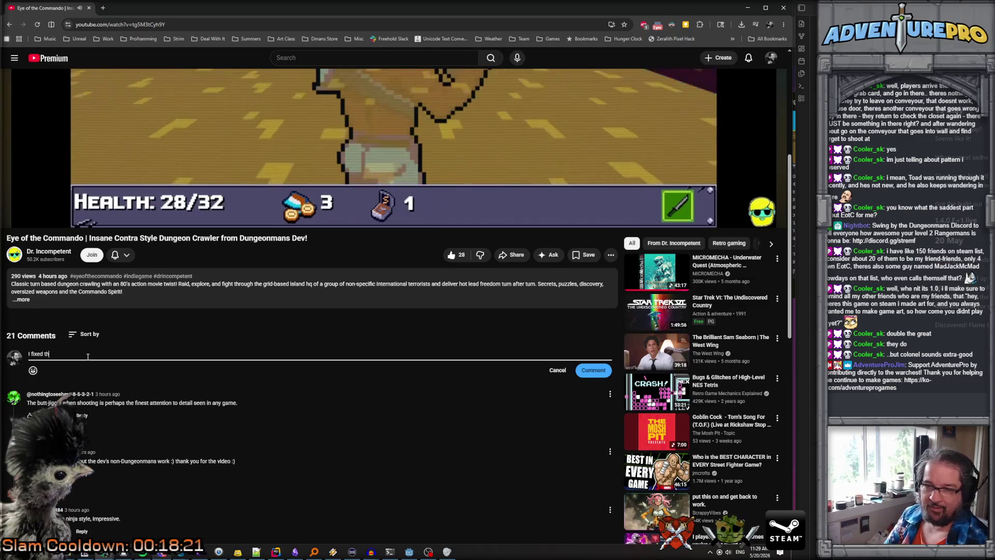
text(e right stick to be mor)
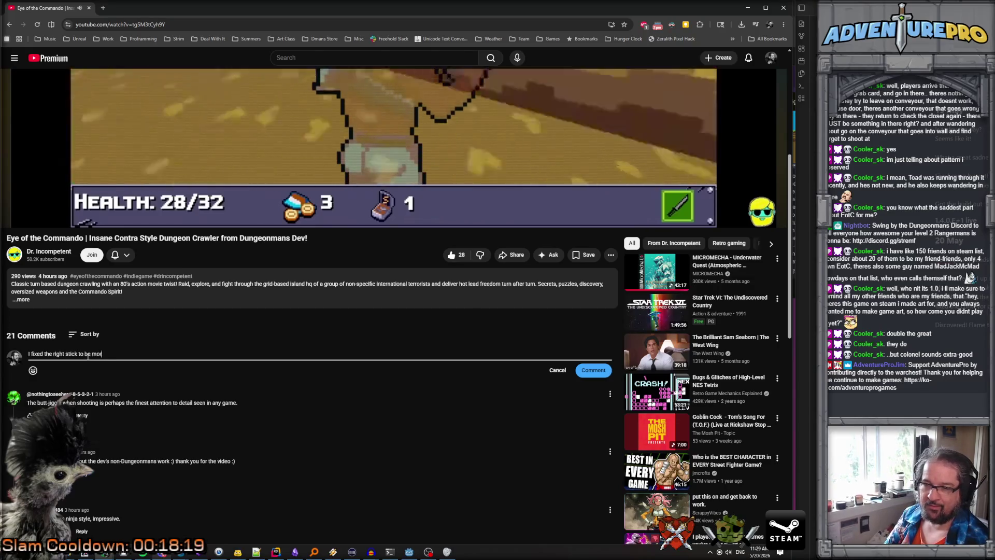
text(e responsive a)
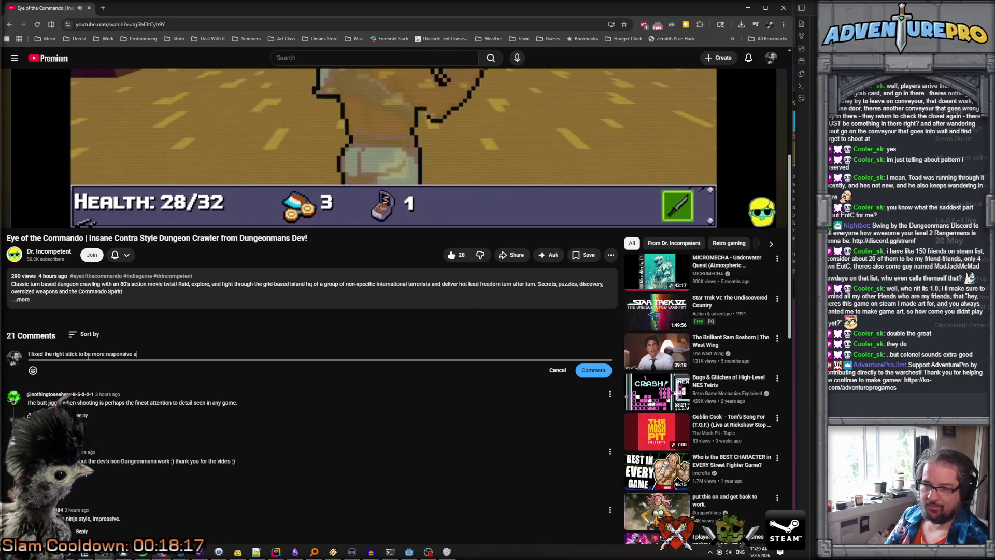
text(nd faster for aiming)
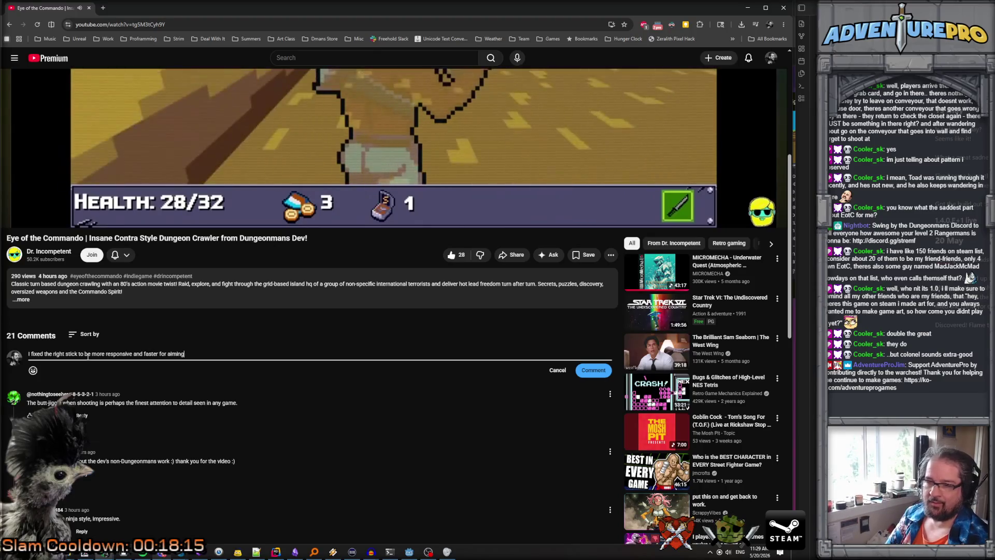
text(, t)
text(hanks for giving the)
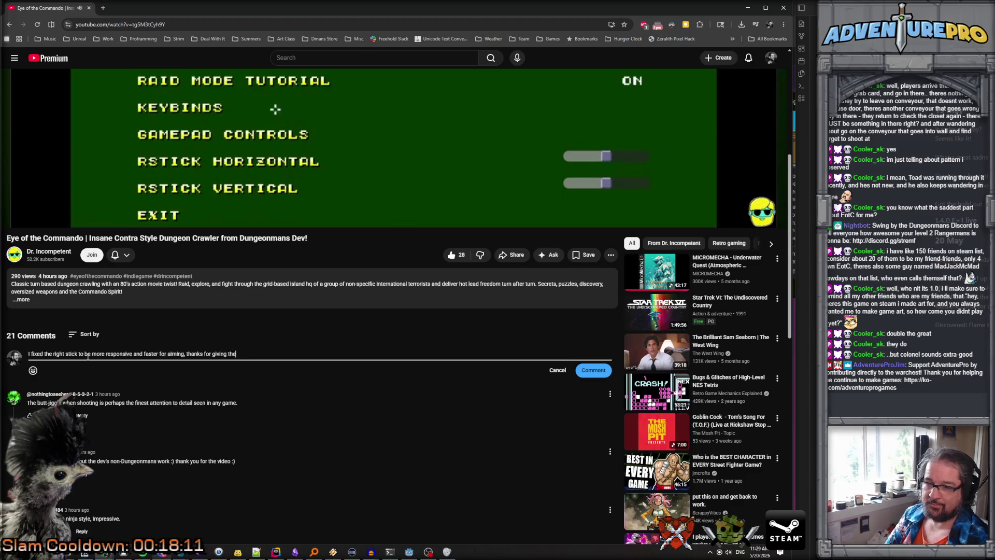
text( game a try!)
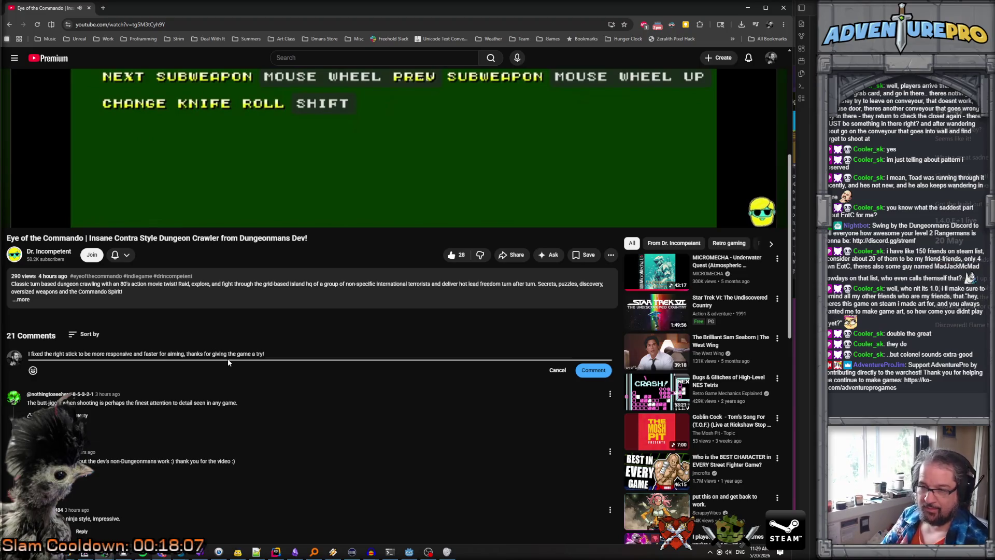
key(BackSpace)
text(-- maybe)
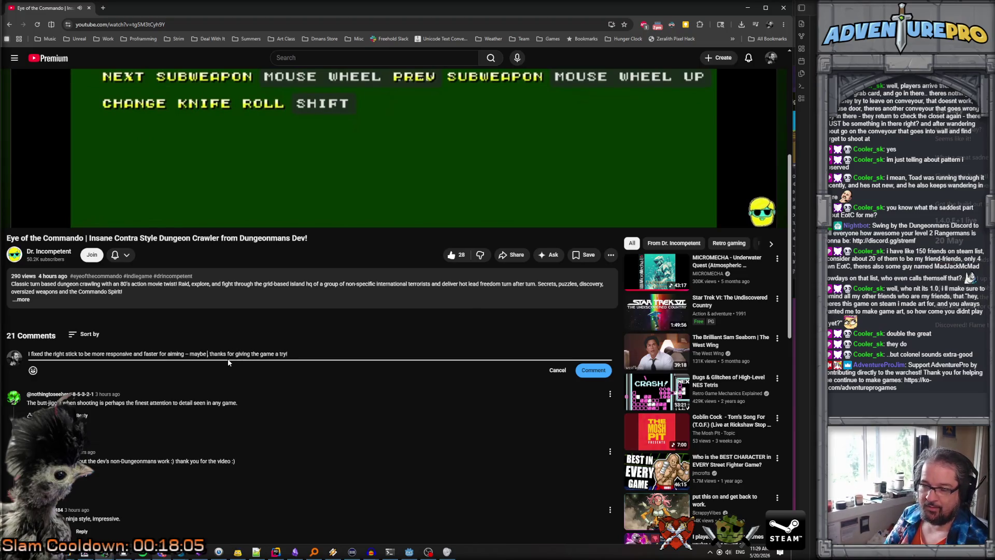
text( give it anoth)
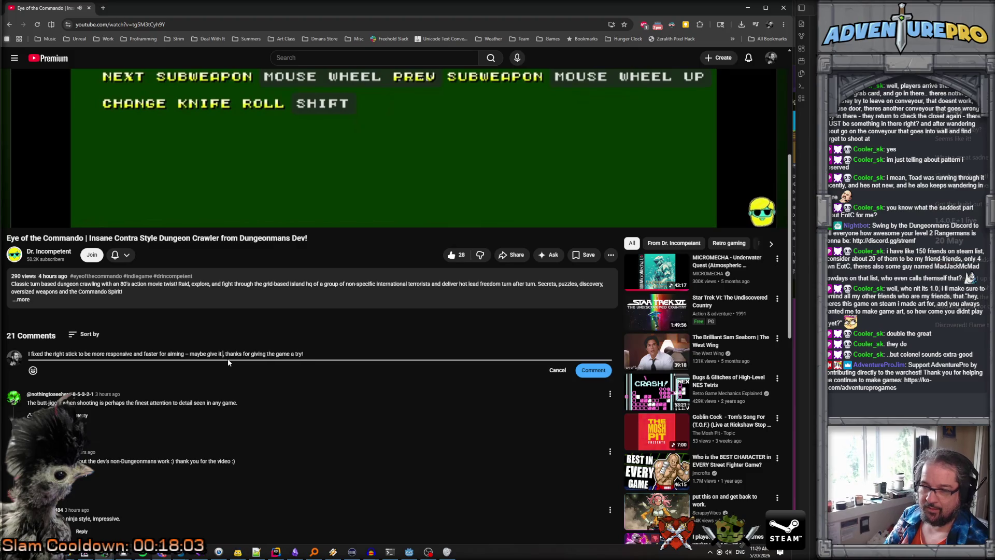
text(er shot later? )
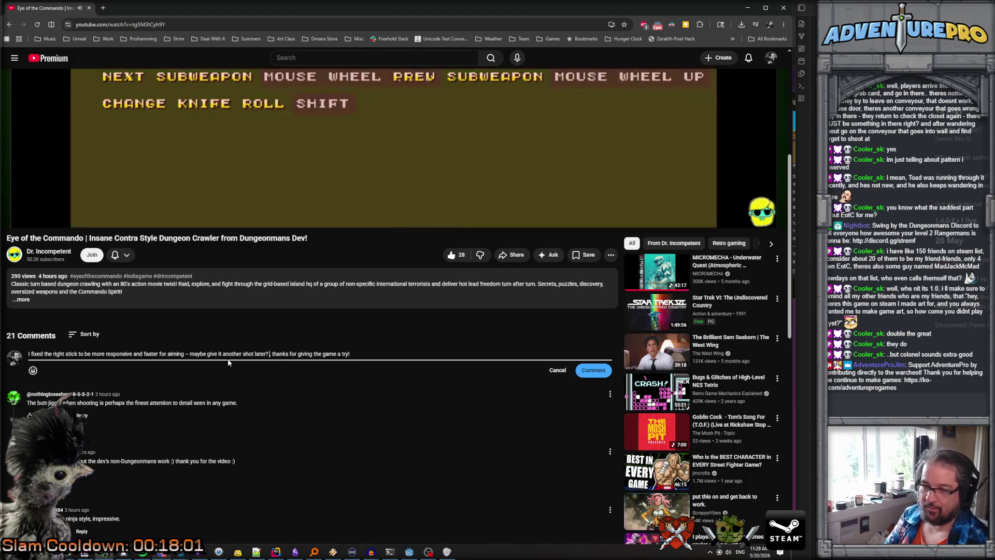
text(T)
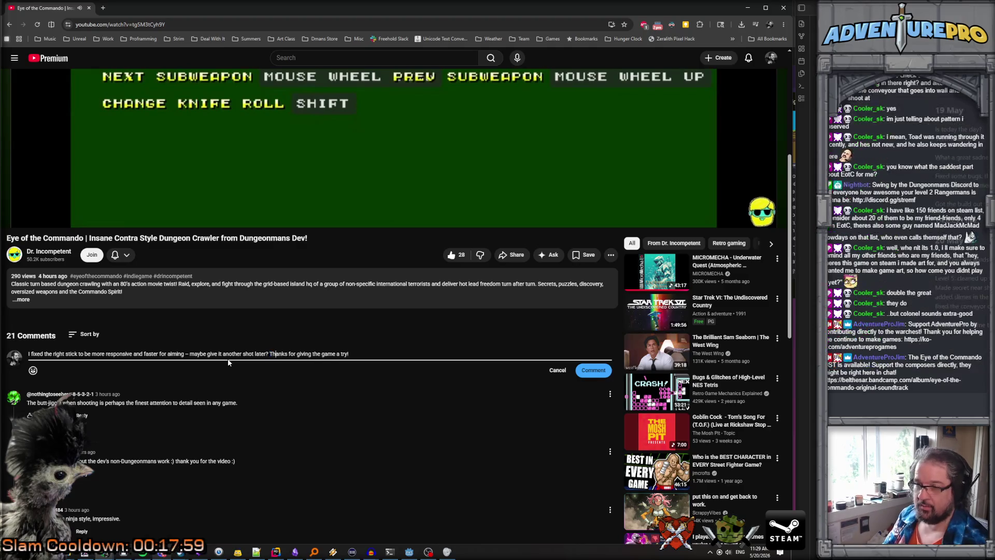
key(ctrl+Right)
key(ctrl+Right)
key(ctrl+Right)
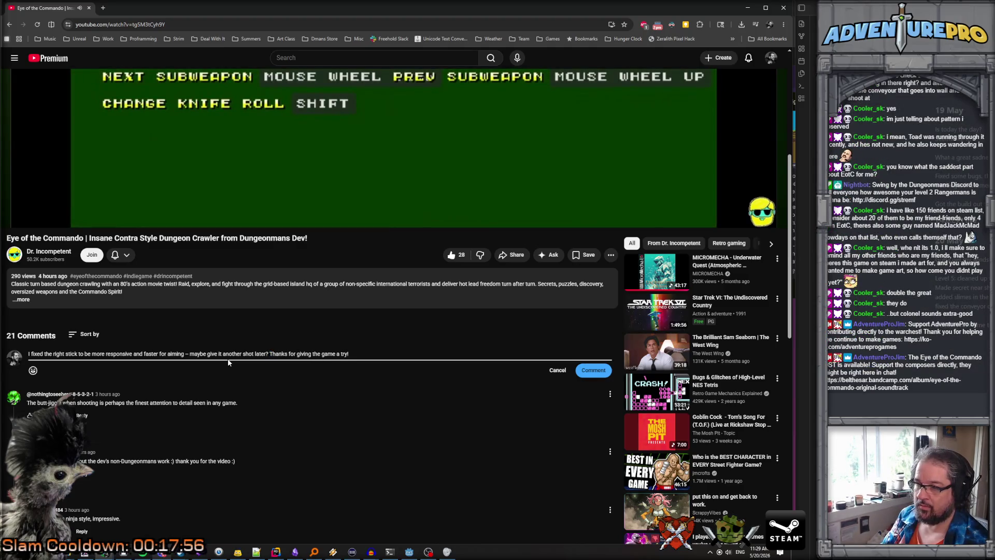
key(Return)
key(BackSpace)
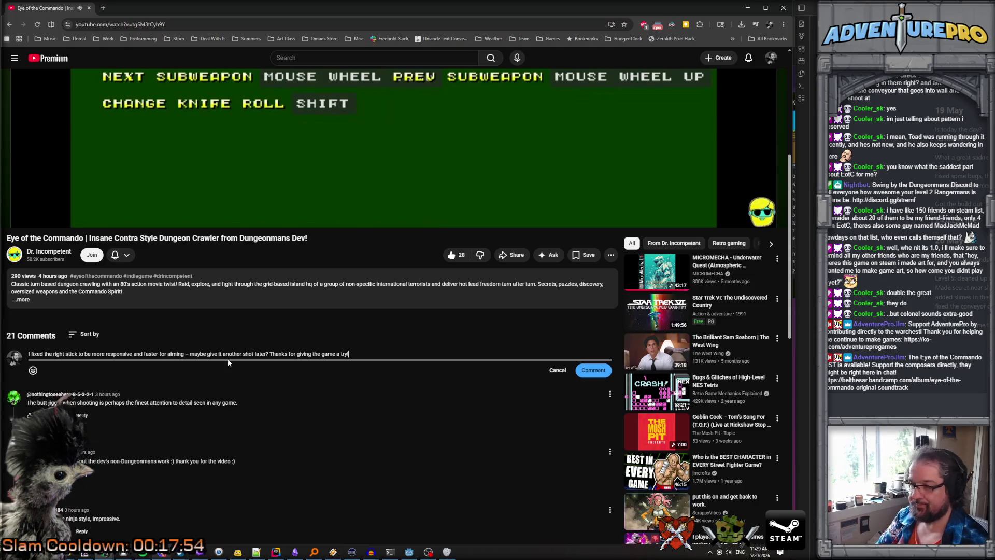
click(594, 371)
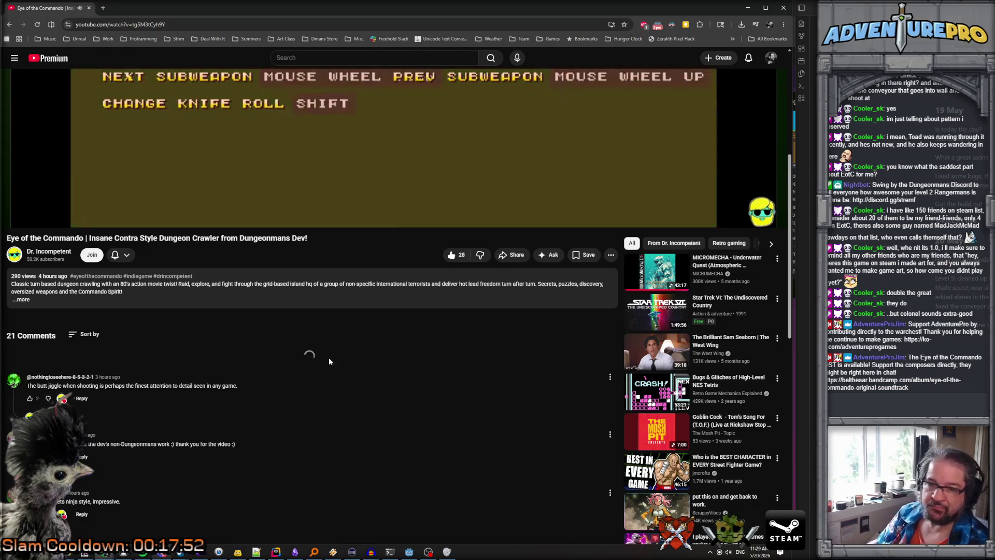
scroll(333, 334, up, 4)
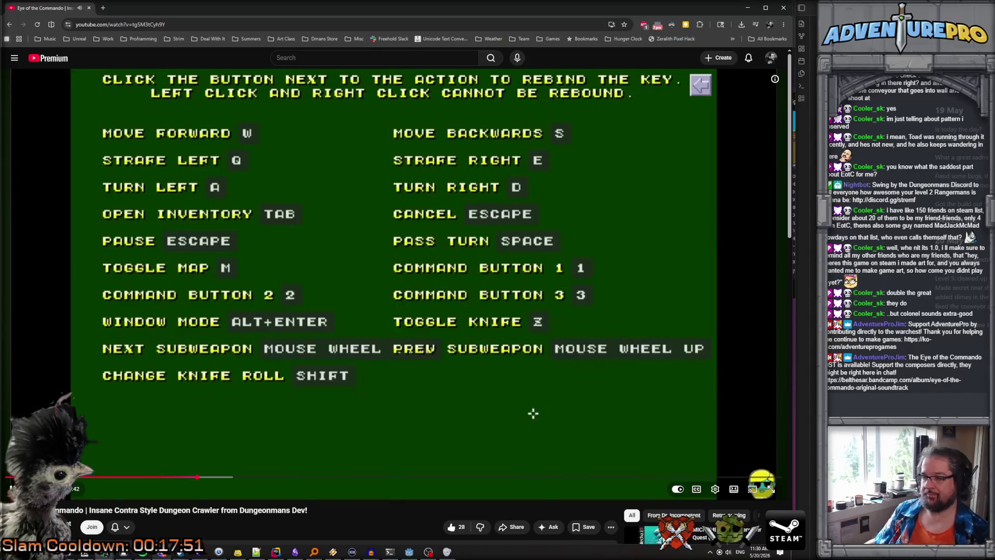
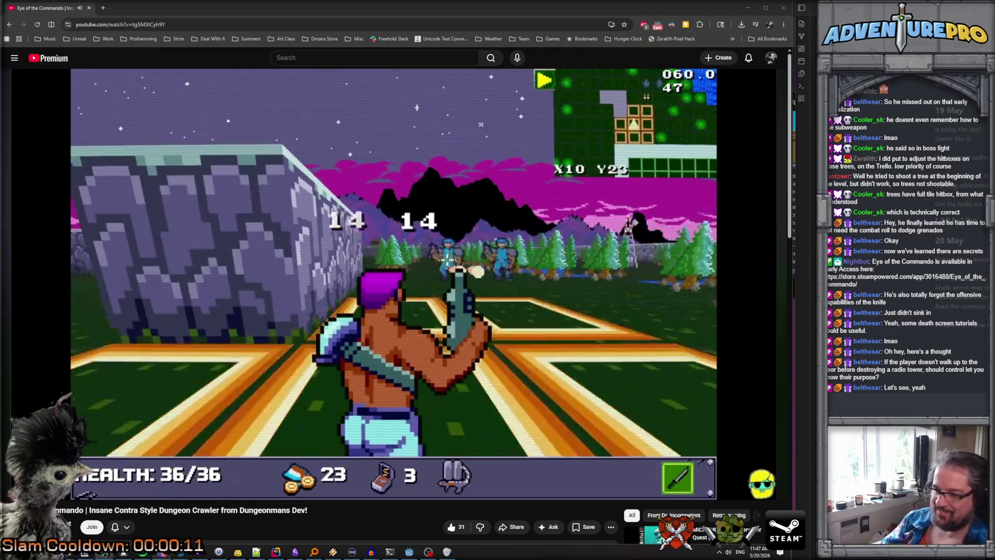
Step: Scroll down the YouTube page to the video's description
scroll(559, 303, down, 2)
scroll(559, 303, down, 5)
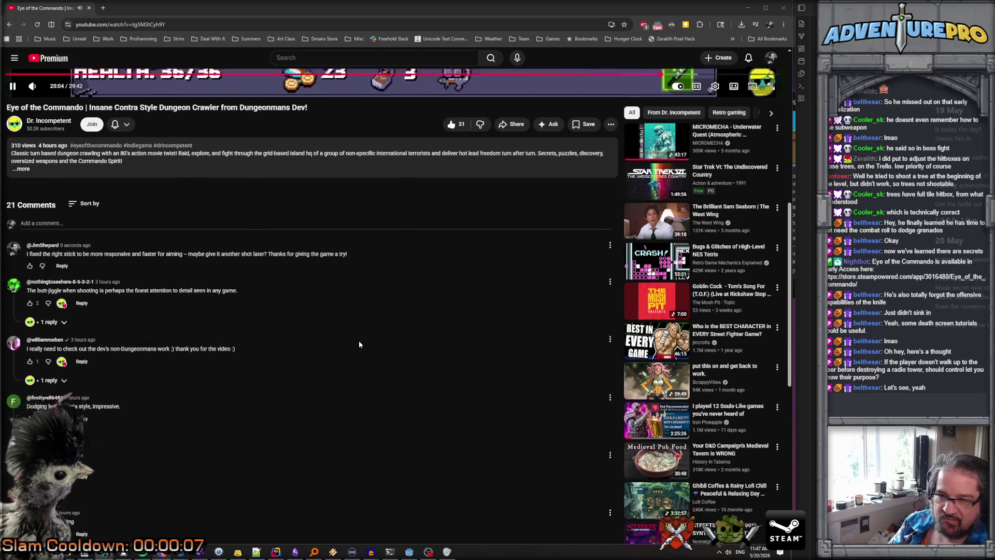
scroll(359, 341, down, 2)
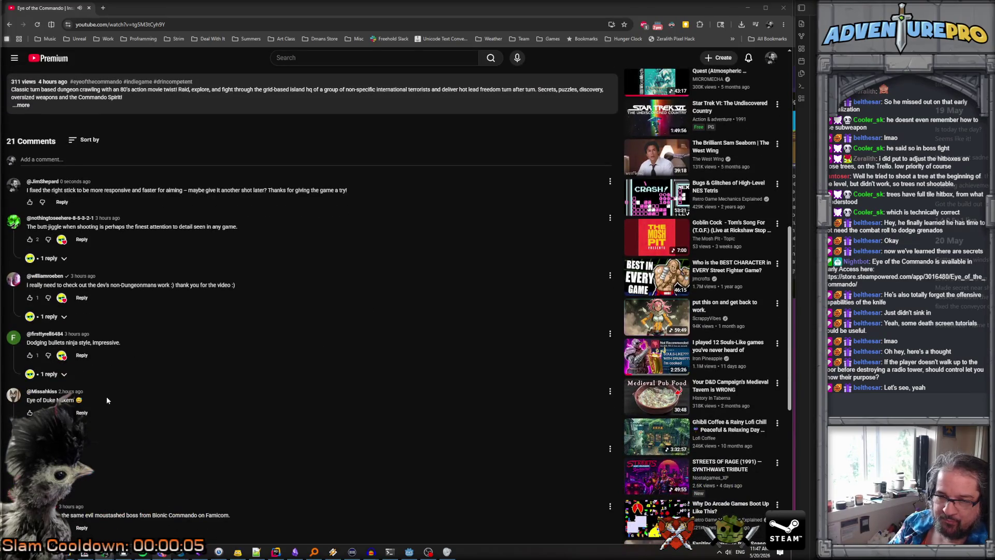
scroll(107, 398, down, 2)
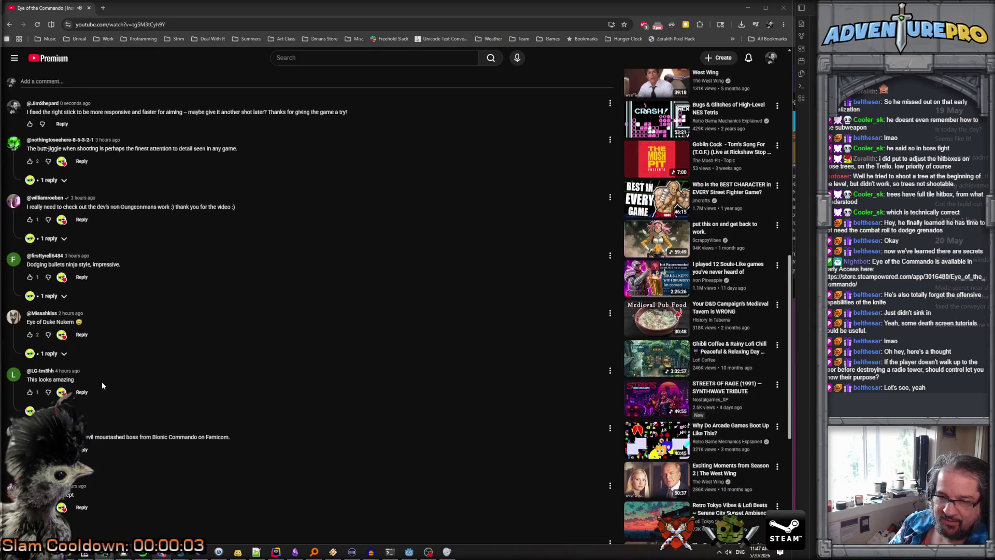
scroll(208, 394, down, 2)
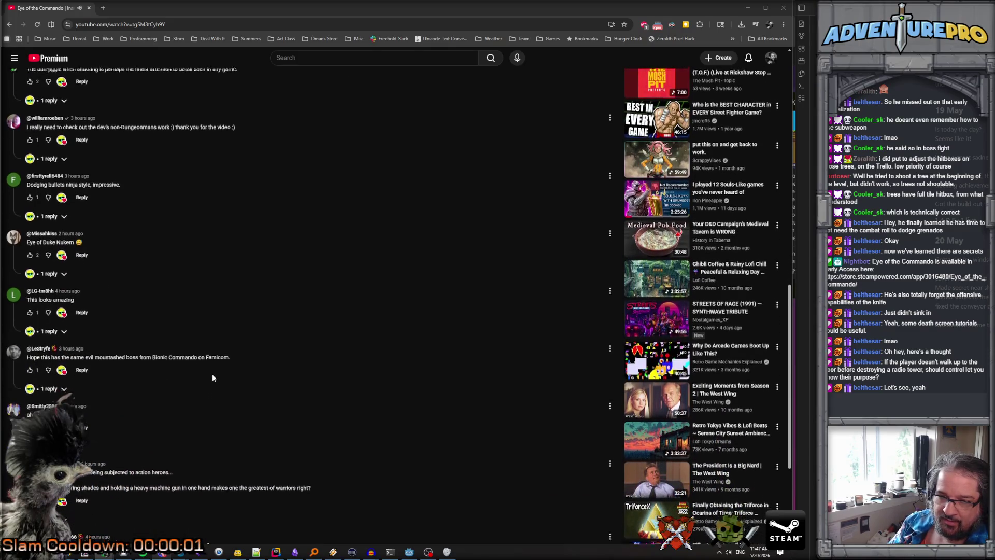
scroll(197, 371, down, 2)
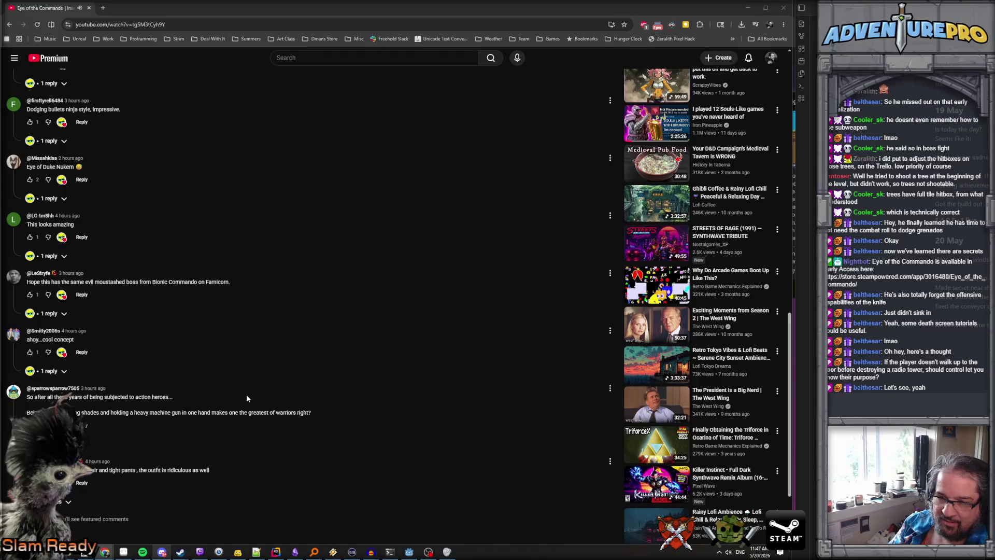
scroll(236, 394, down, 1)
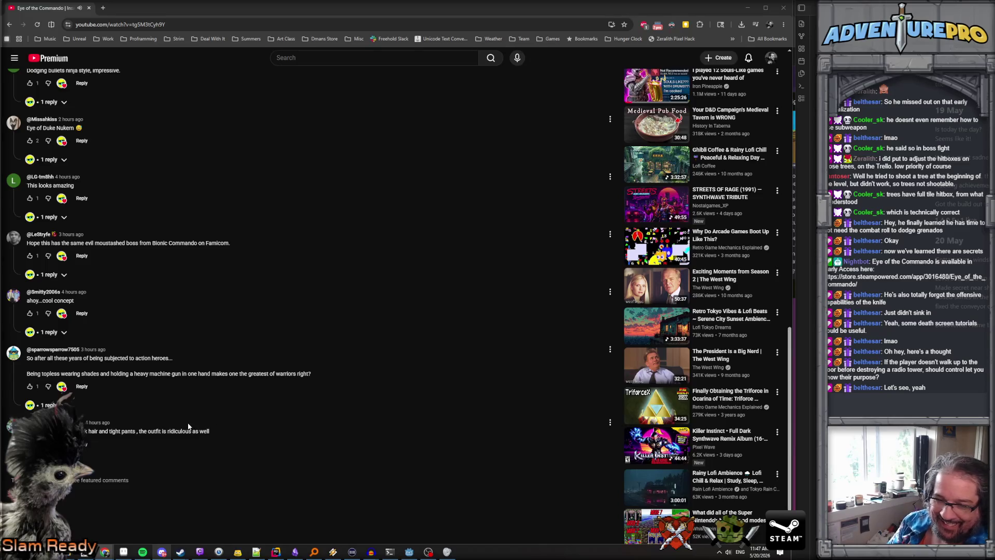
scroll(188, 425, up, 15)
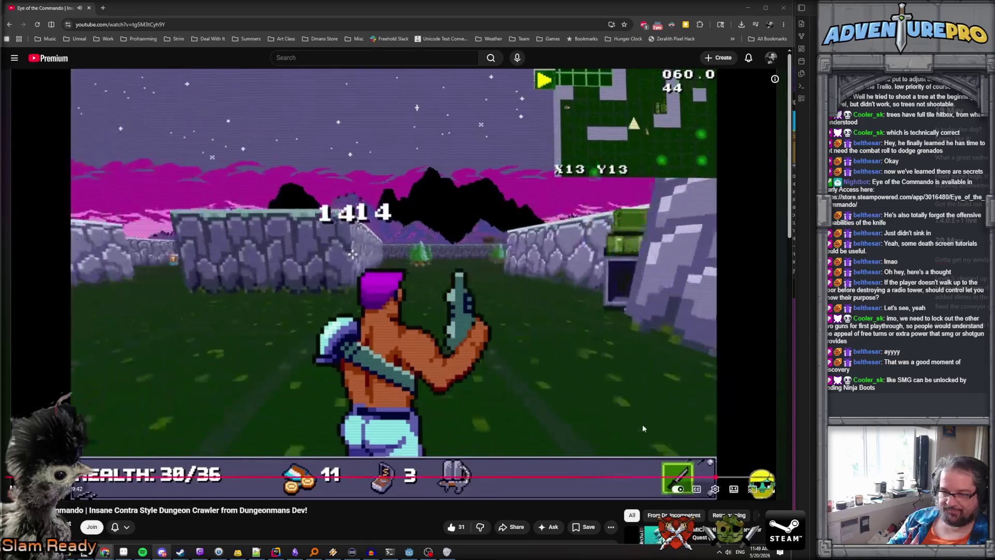
scroll(537, 418, down, 3)
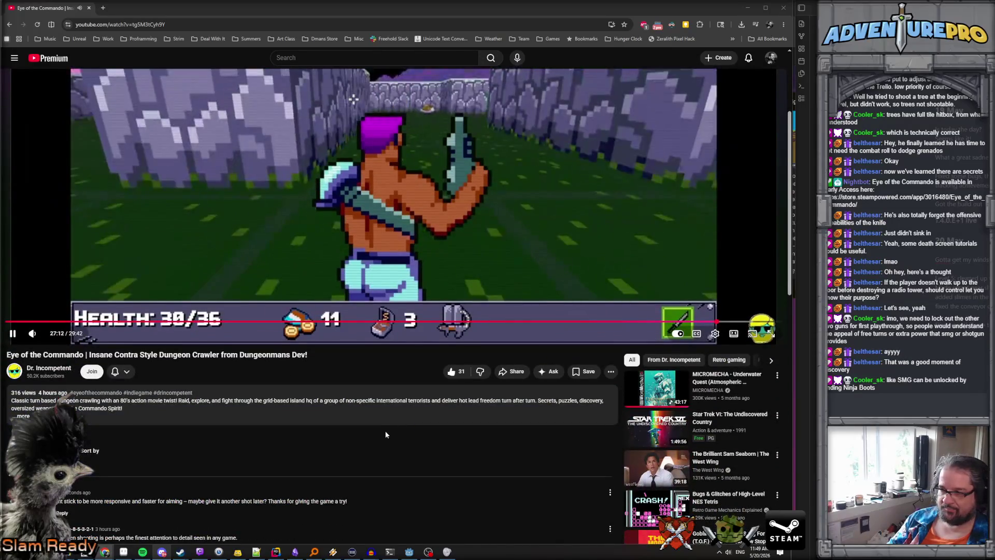
scroll(385, 431, down, 1)
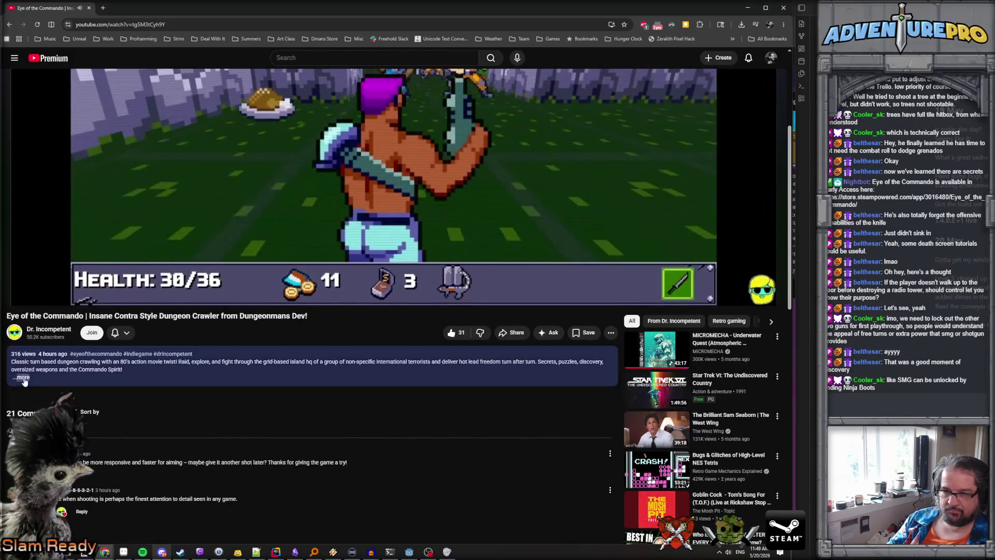
Step: Expand the full description to read its playlist and store links, then return to the player
click(166, 381)
scroll(243, 420, down, 1)
scroll(243, 420, down, 1)
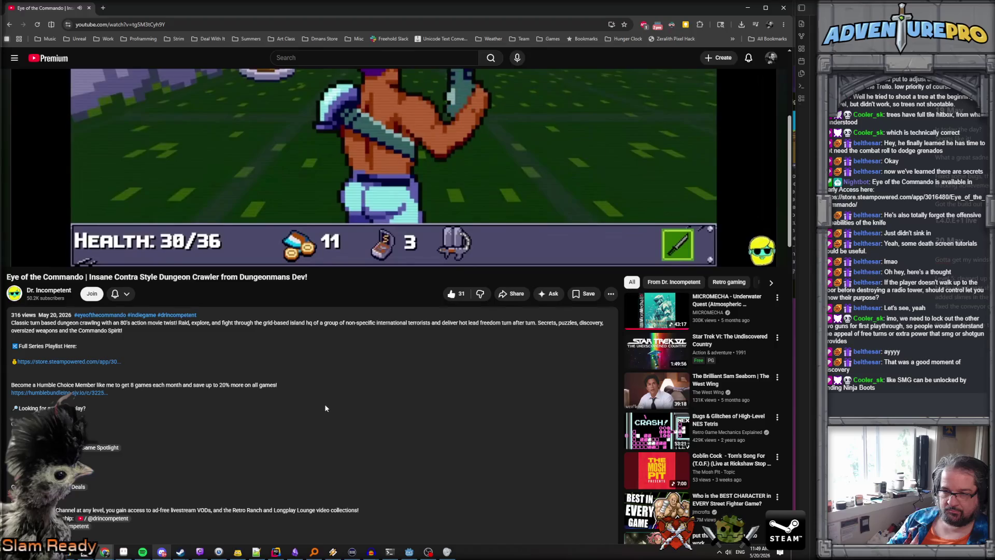
scroll(314, 393, down, 3)
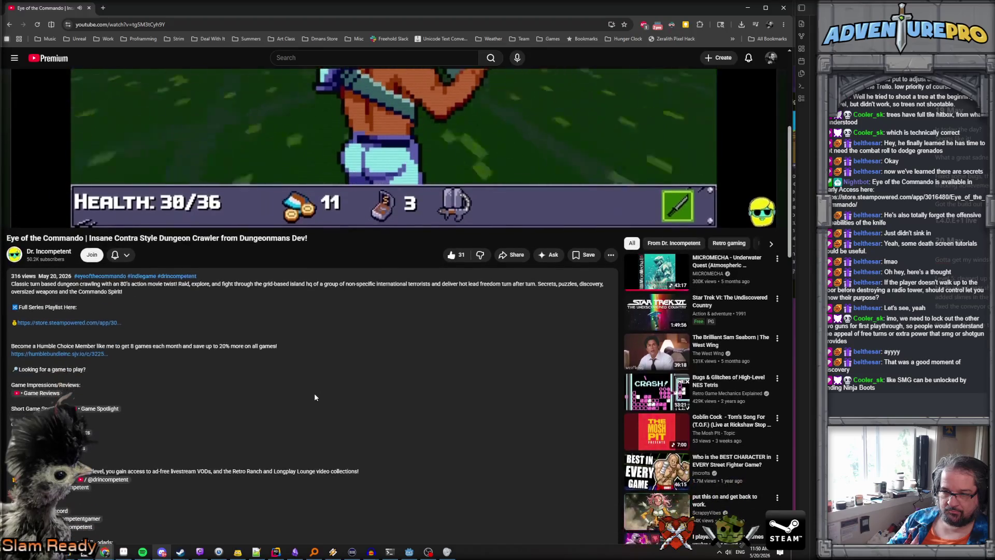
scroll(315, 398, down, 3)
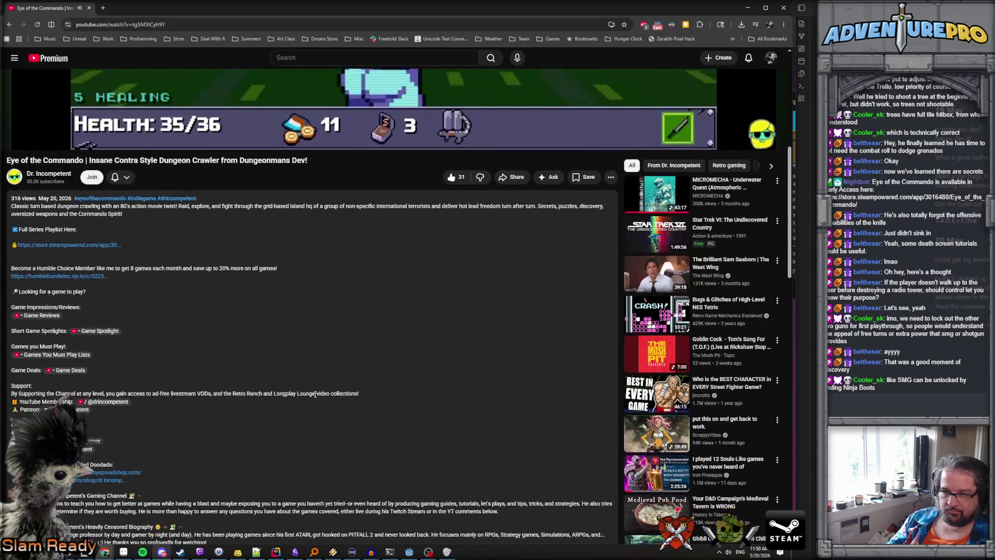
scroll(315, 398, down, 5)
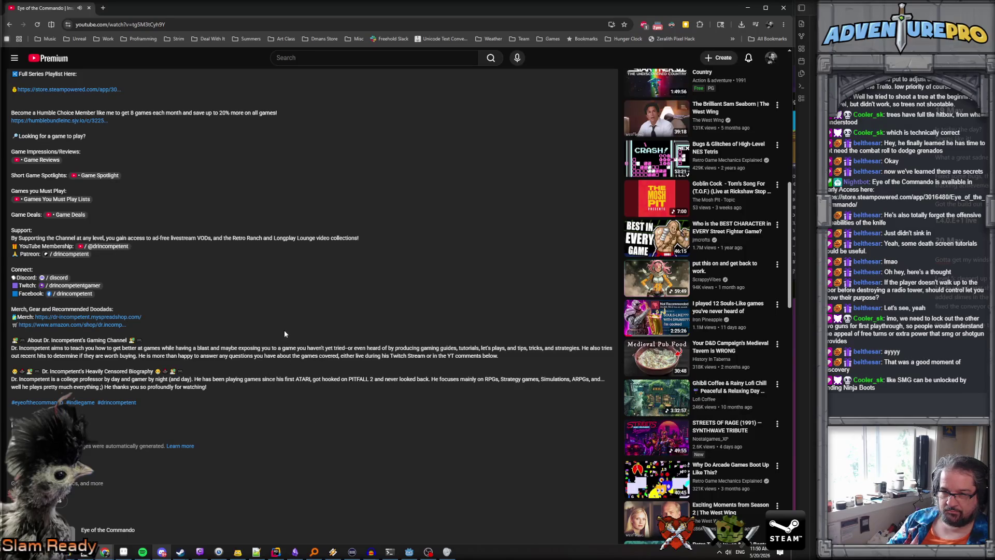
scroll(284, 332, down, 3)
scroll(284, 334, up, 4)
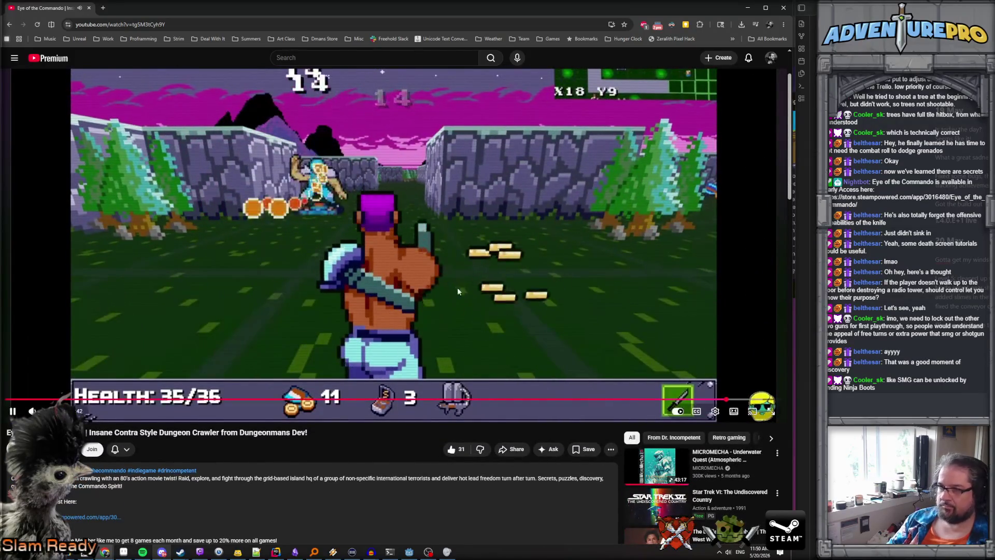
scroll(457, 286, up, 2)
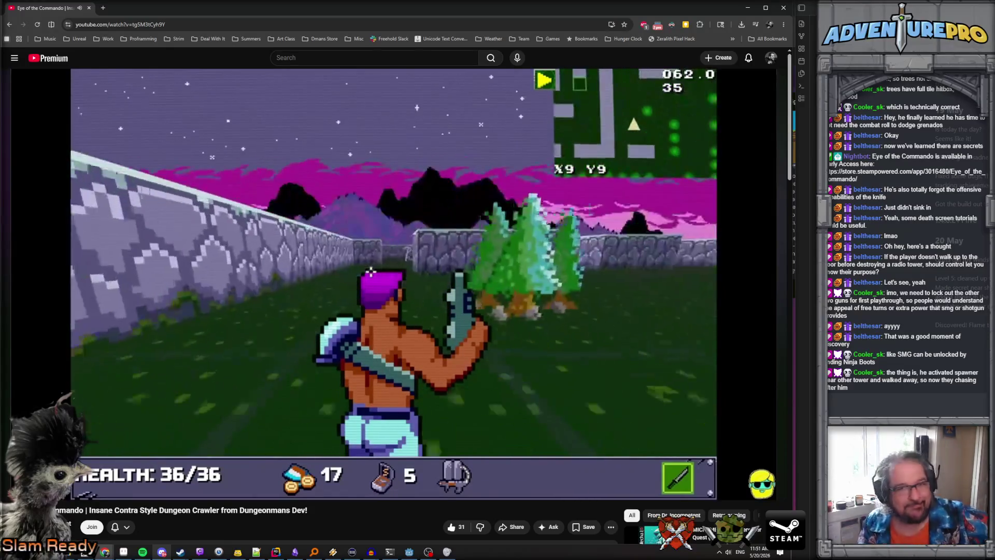
Step: Let the gameplay video run to its end until the Feudal Craft up-next card appears
mouse_move(10, 230)
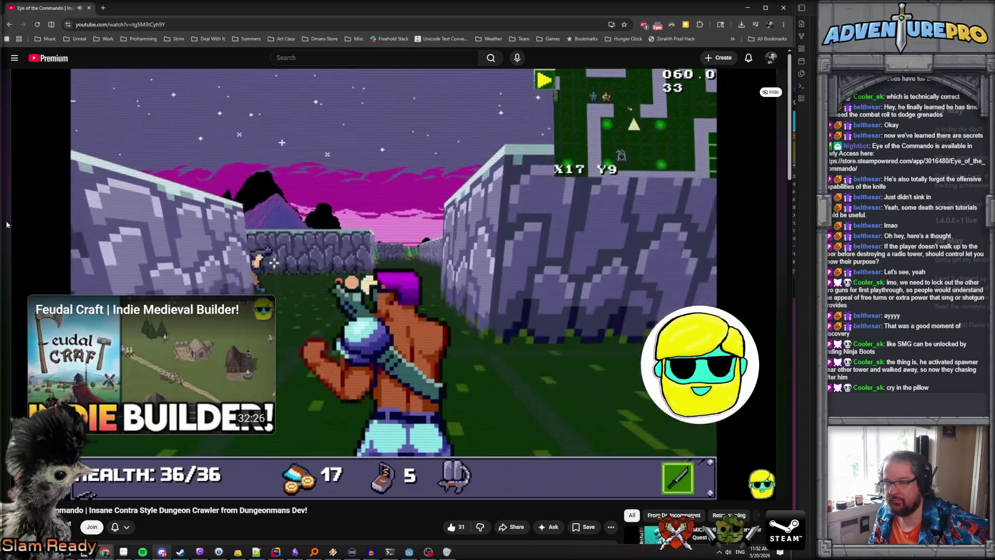
mouse_move(610, 250)
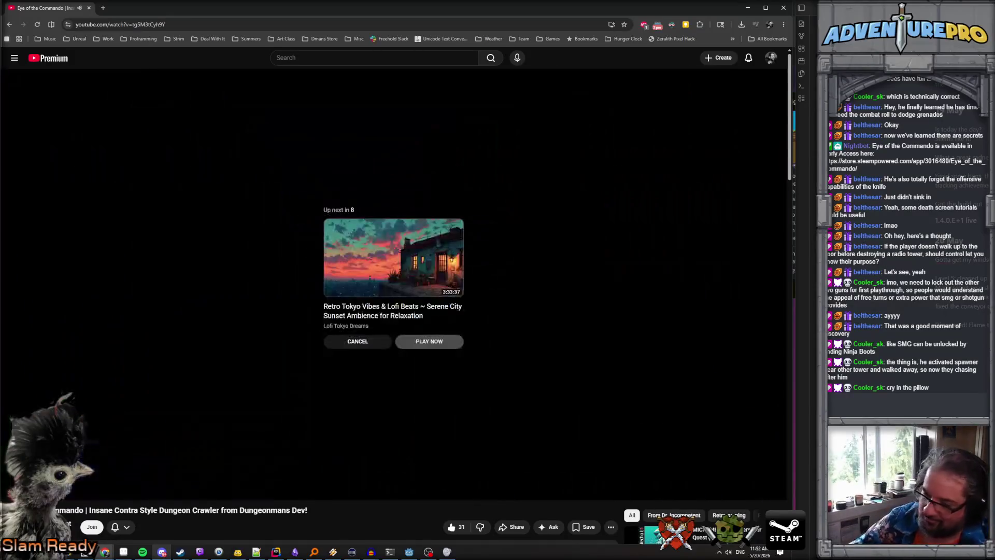
Step: Move the browser aside and fly over level_05's blue-walled lab maze and its enemies
drag(152, 8, 612, 120)
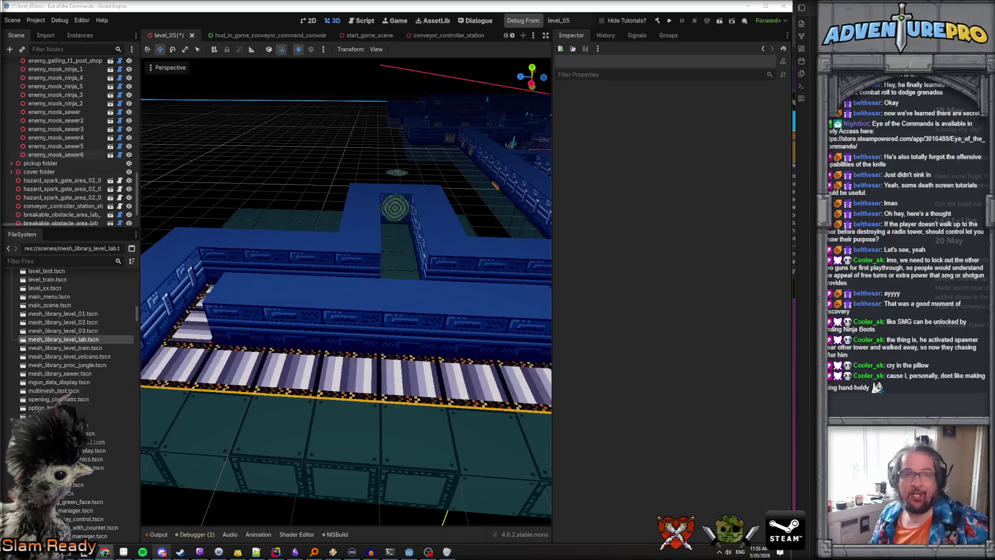
drag(331, 218, 331, 219)
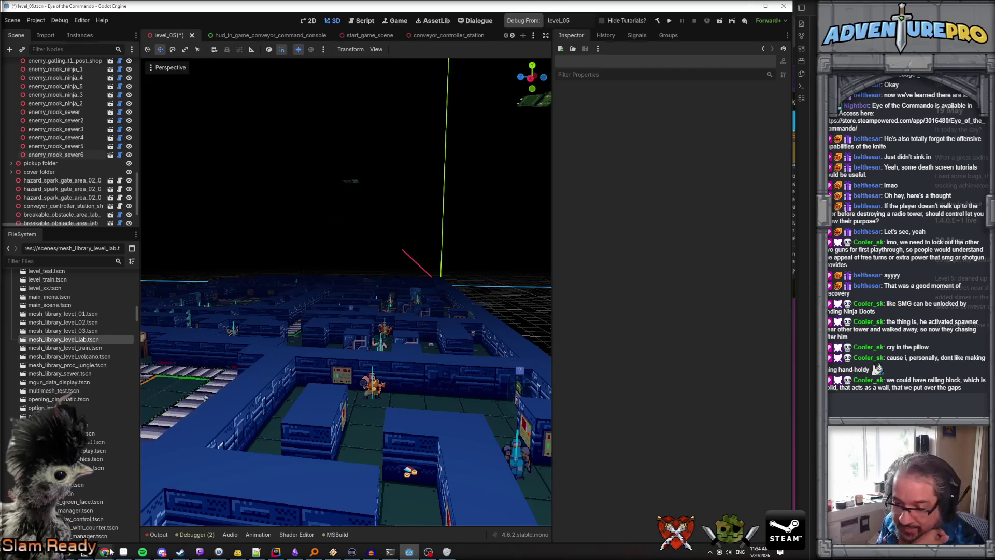
Step: Move the checked Campaign — Level 5 card into the 1.04 Test Pls list
mouse_move(110, 552)
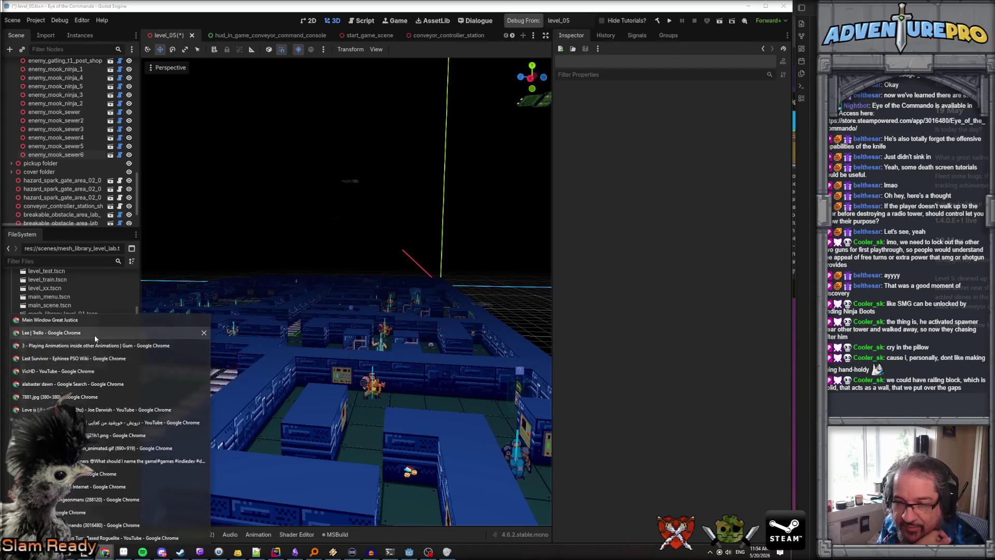
click(95, 334)
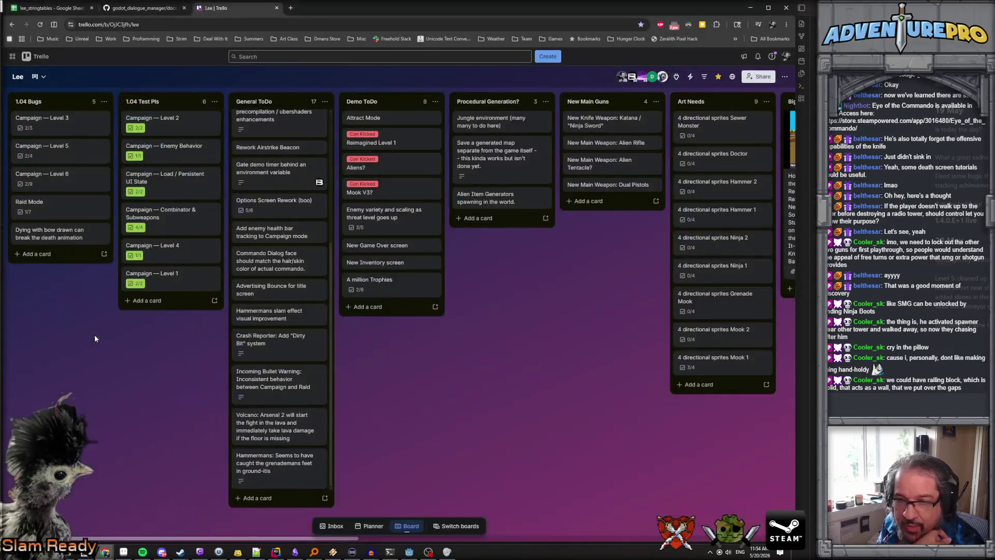
click(65, 151)
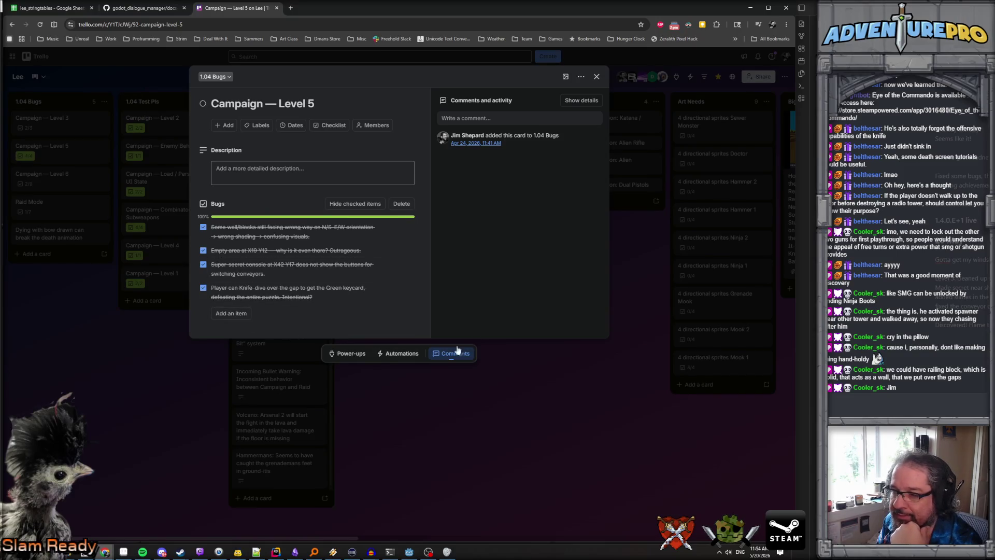
click(597, 78)
mouse_move(67, 150)
mouse_down()
mouse_move(204, 292)
mouse_move(188, 303)
mouse_up()
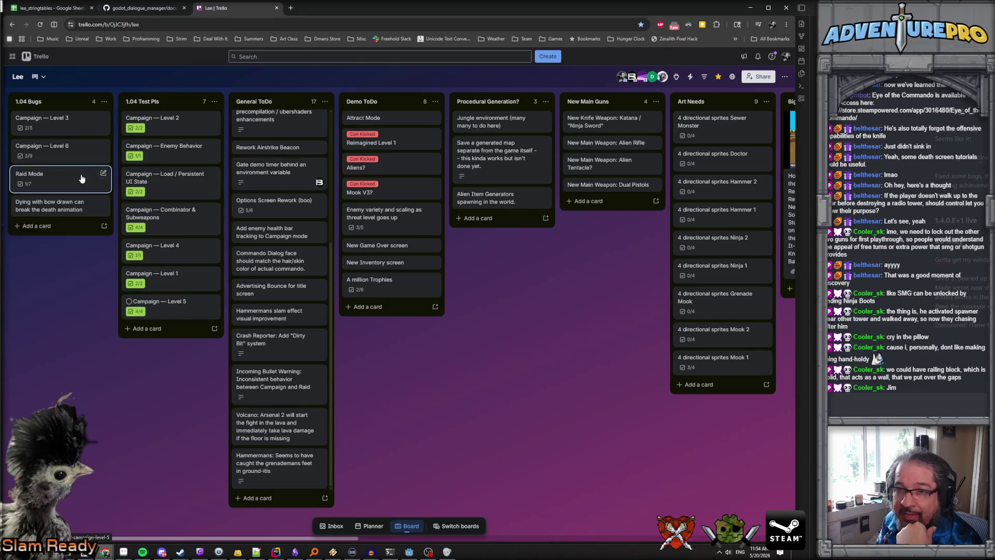
Step: Open the Campaign — Level 6 card's bug checklist, then go back to Godot
click(77, 150)
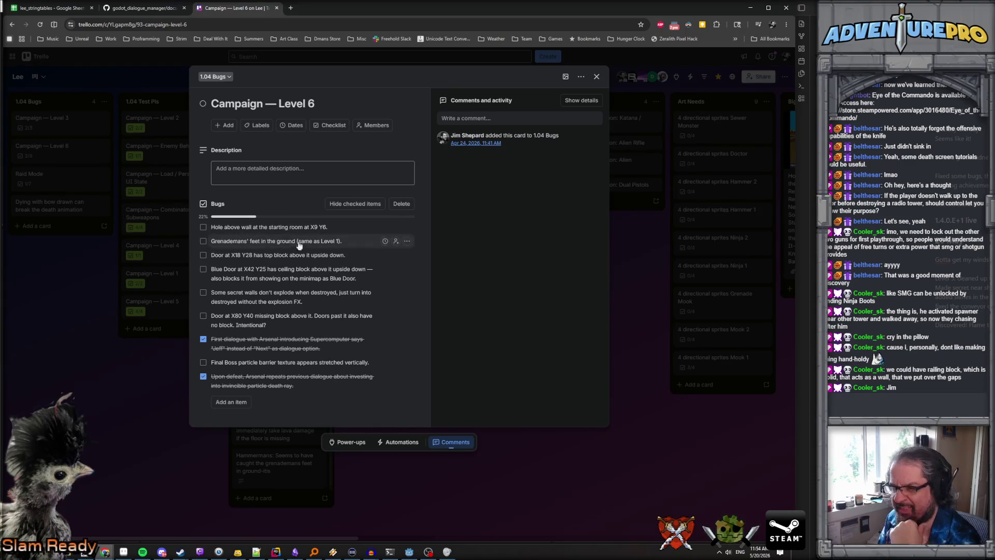
mouse_move(408, 554)
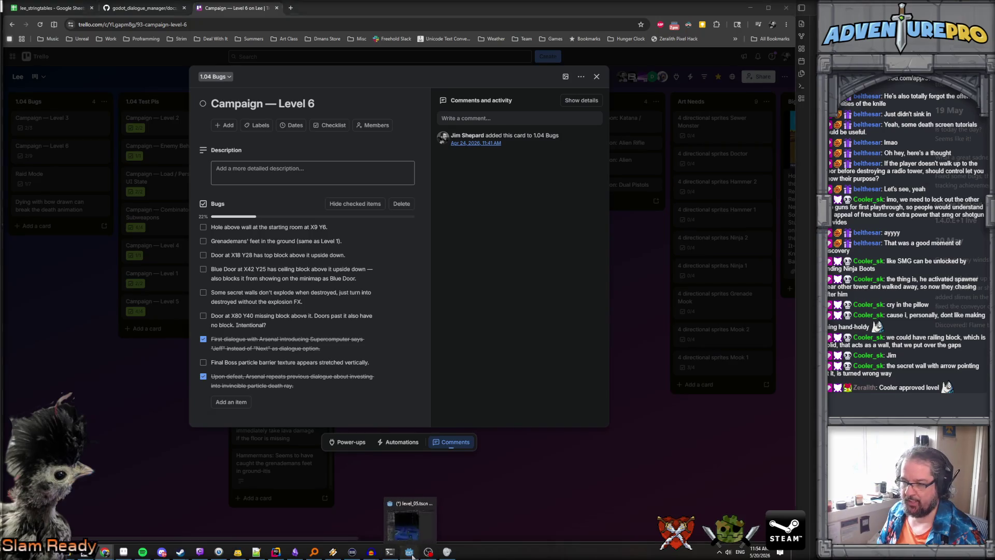
click(414, 553)
Step: Fly the camera around level_05 and select the yellow-striped breakable wall by the consoles
key(w)
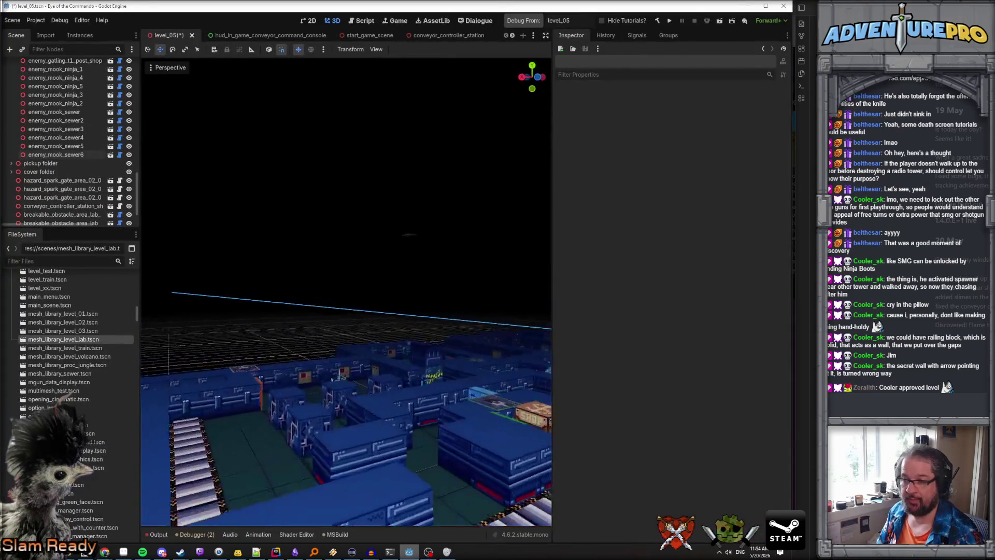
key(w)
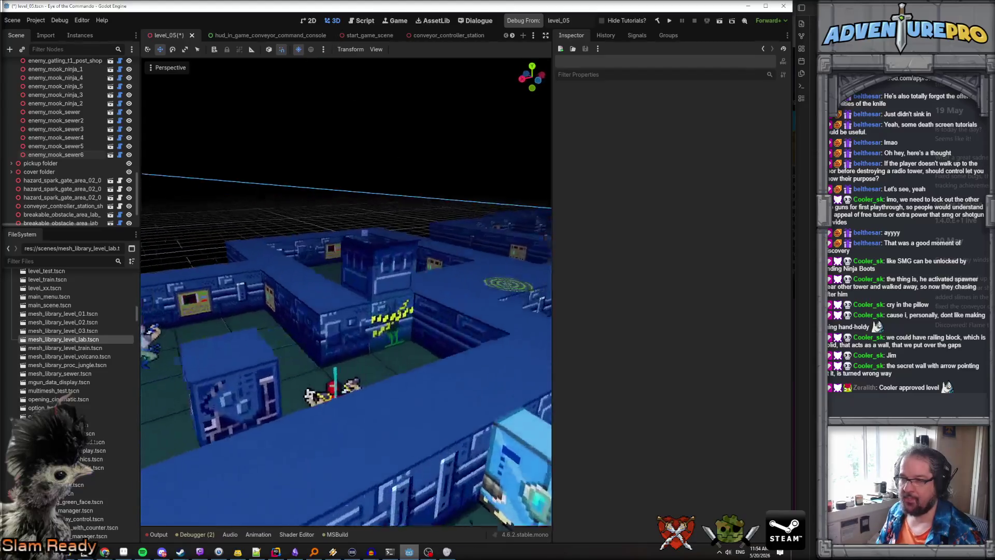
click(399, 360)
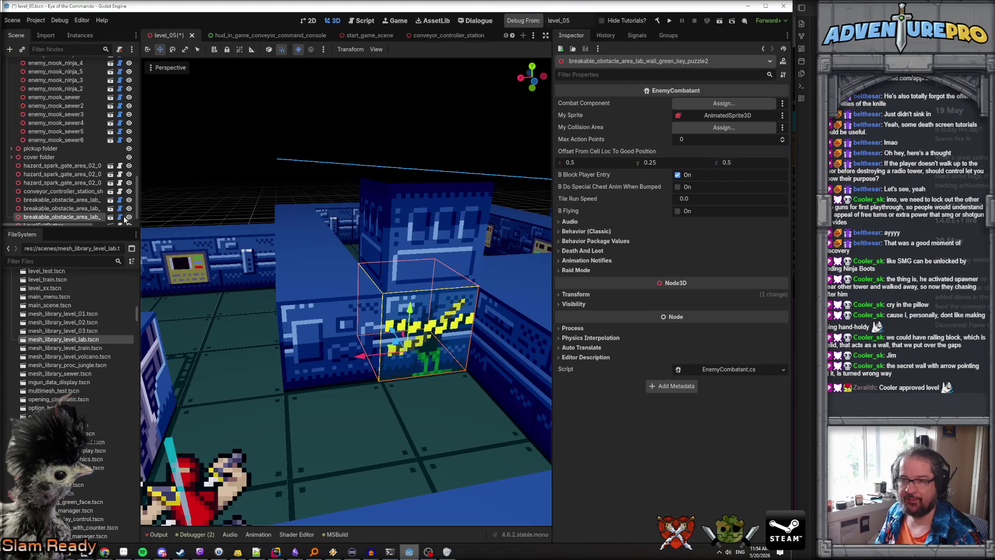
click(424, 391)
key(w)
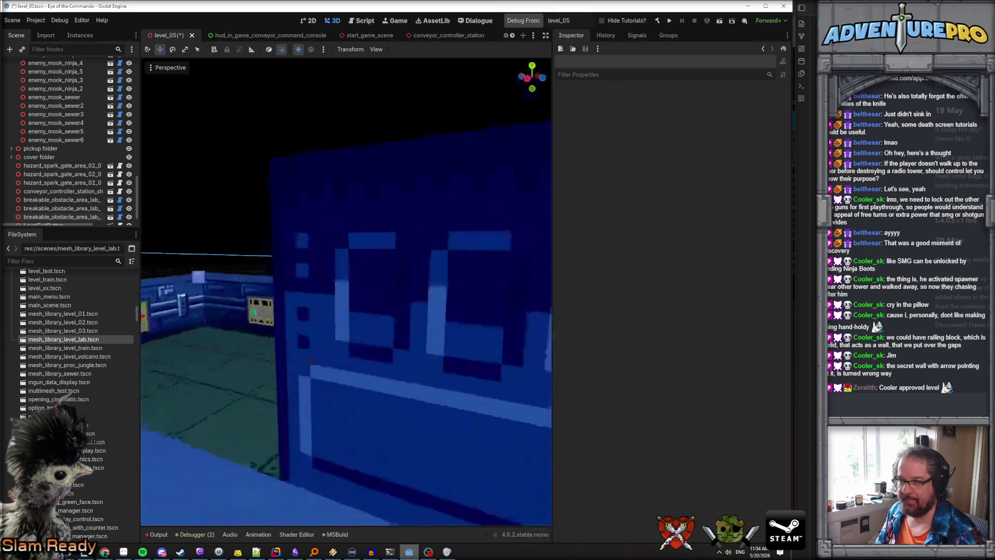
key(s)
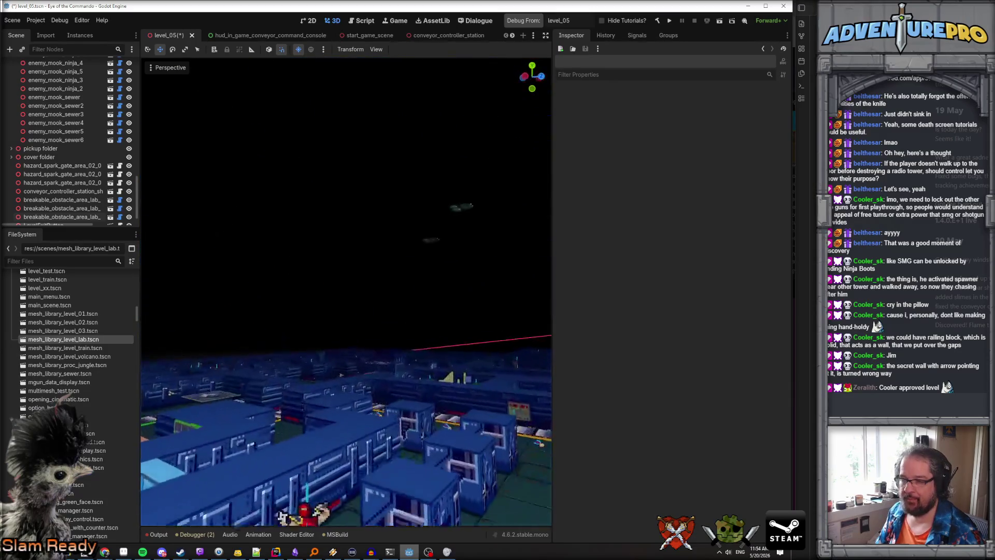
key(s)
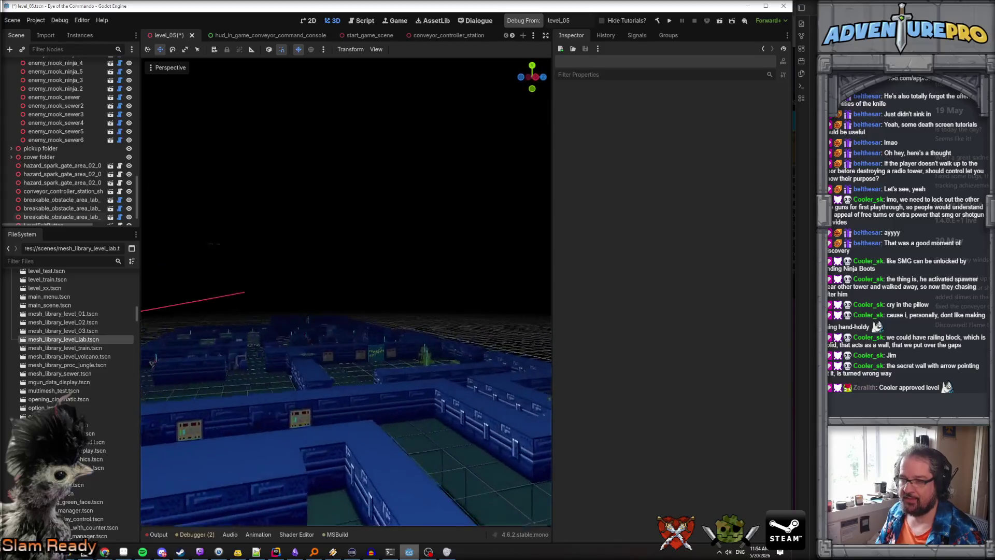
key(w)
key(w)
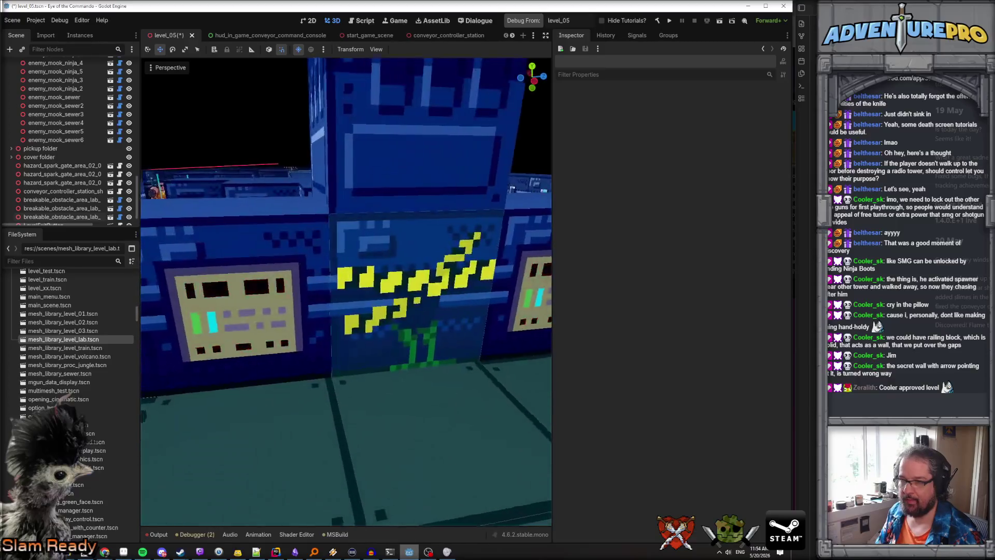
key(s)
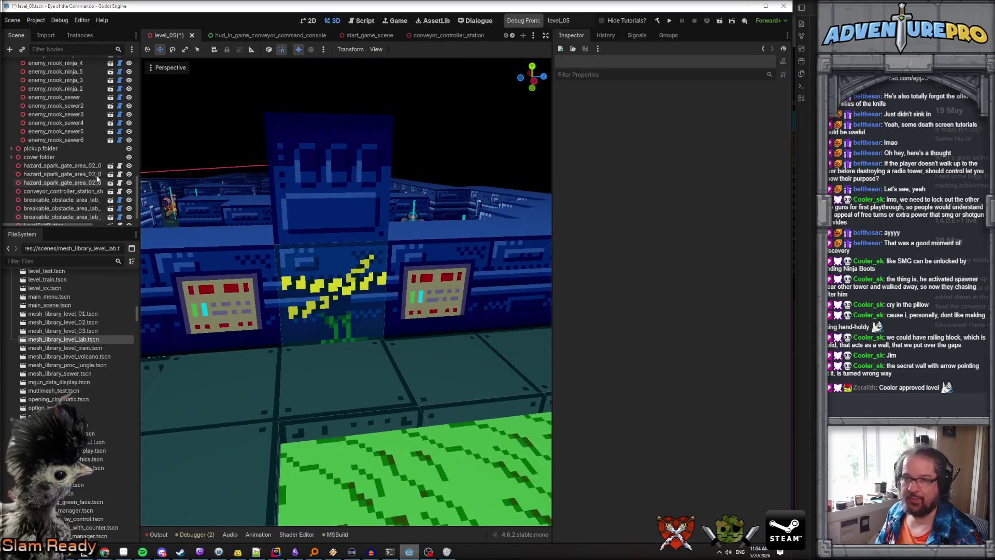
click(349, 268)
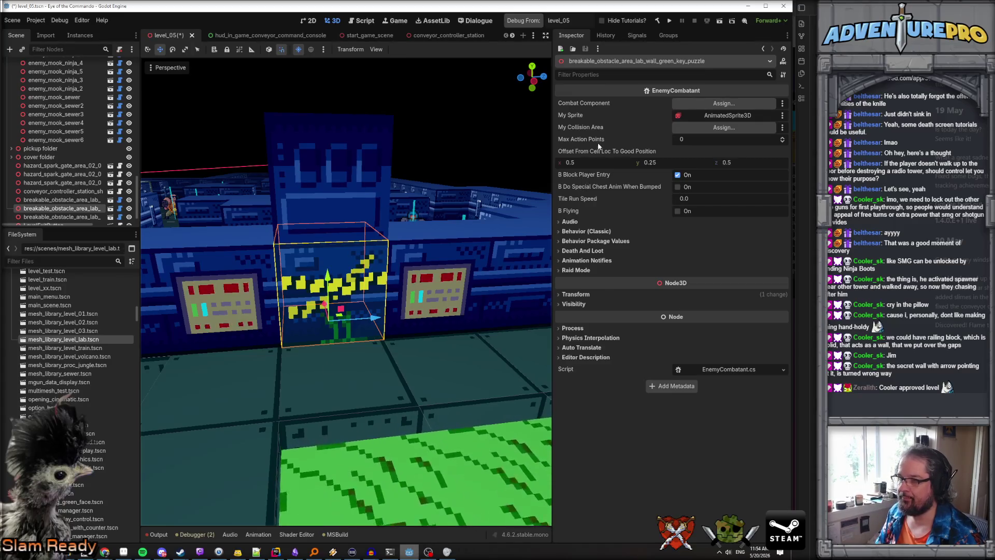
Step: Try the striped wall at 90° Y rotation, then set it back to 0°
click(576, 295)
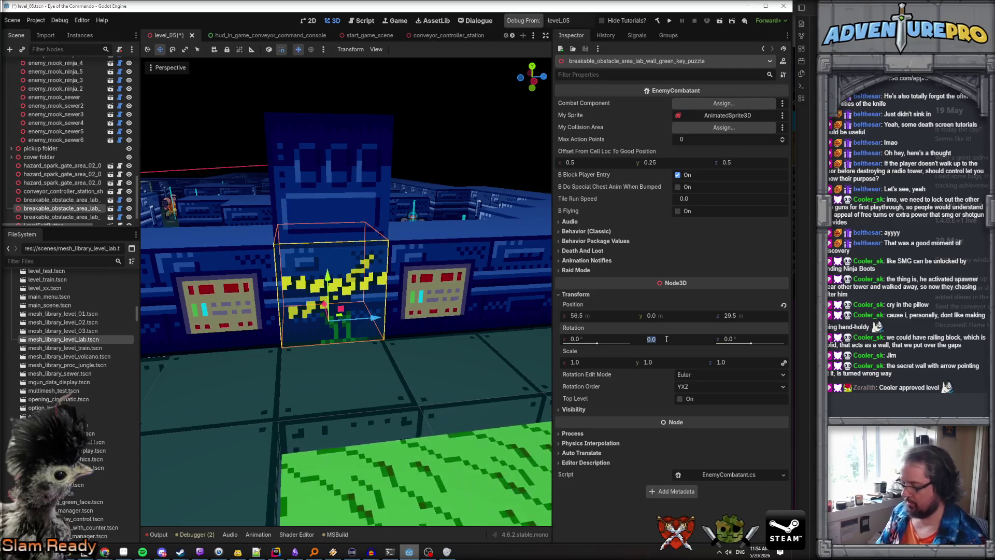
text(90)
key(Return)
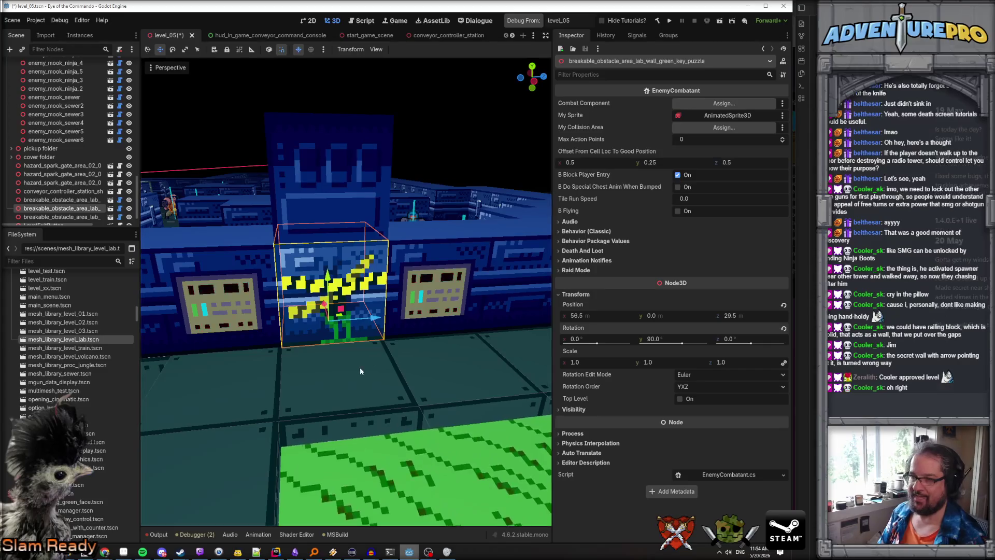
click(360, 368)
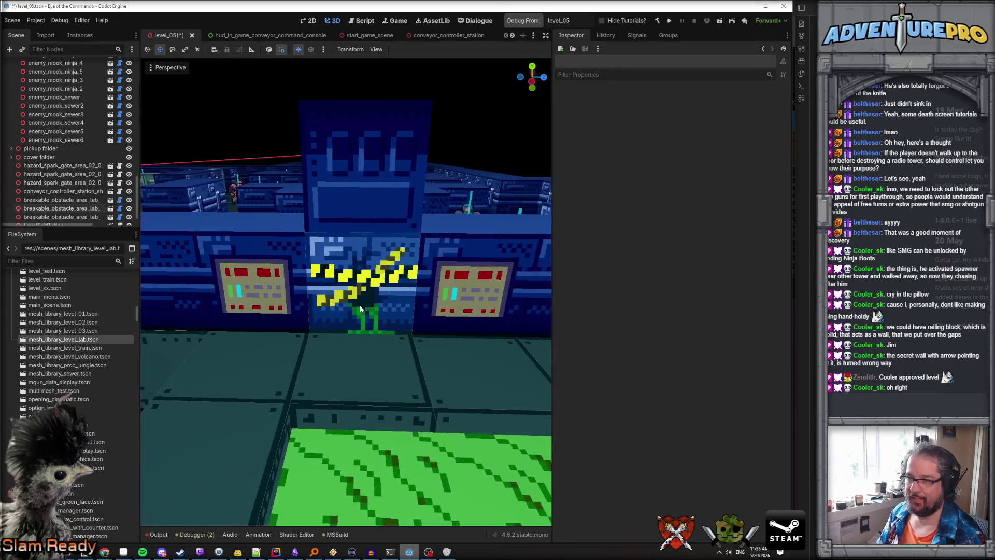
click(360, 306)
click(662, 340)
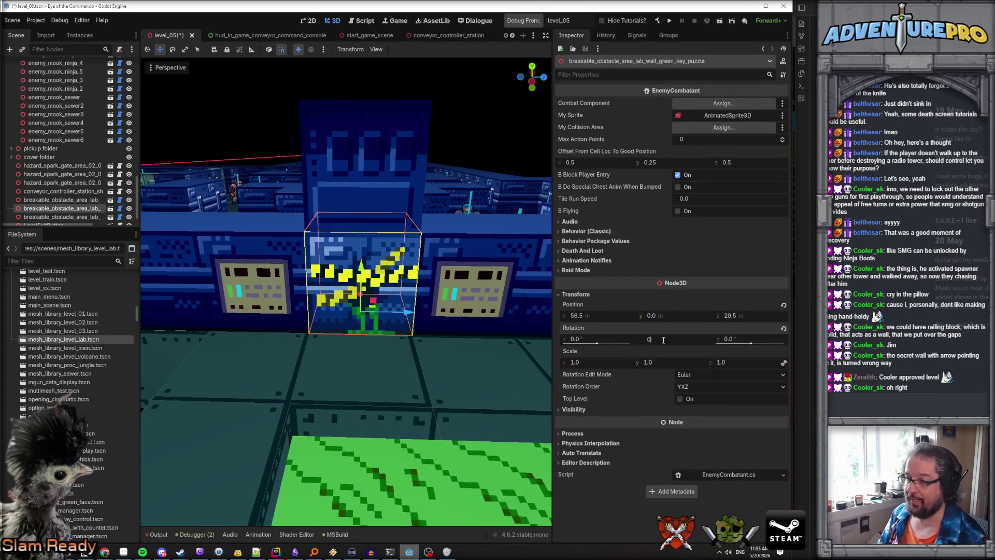
key(Return)
click(268, 377)
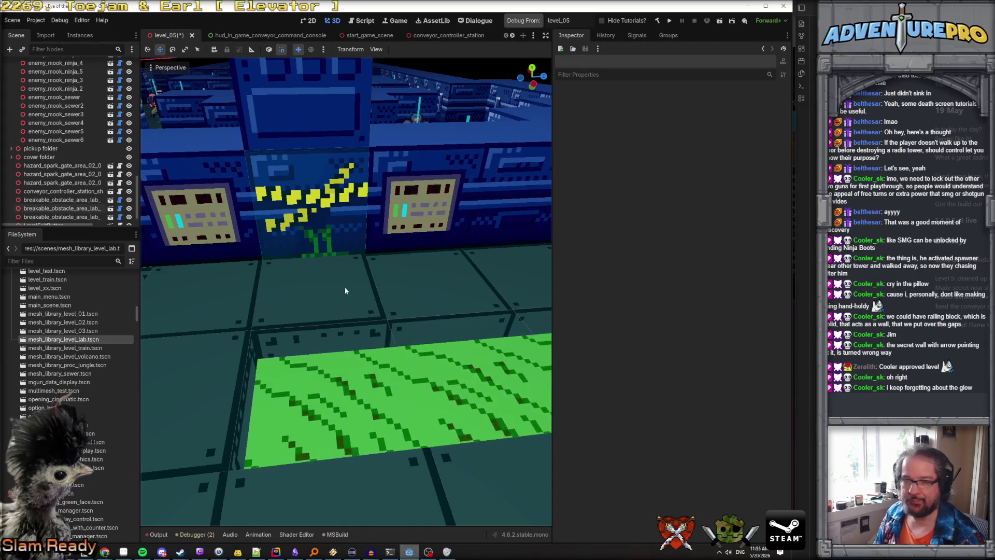
Step: Save the level_05 scene, glance at the Level 6 bug card, then minimise the browser
key(ctrl+s)
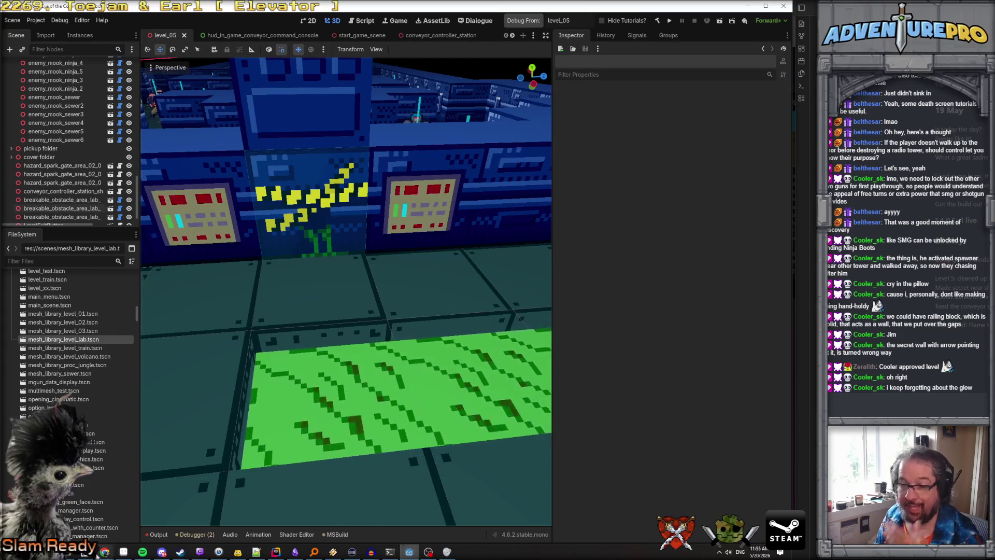
click(105, 552)
click(89, 333)
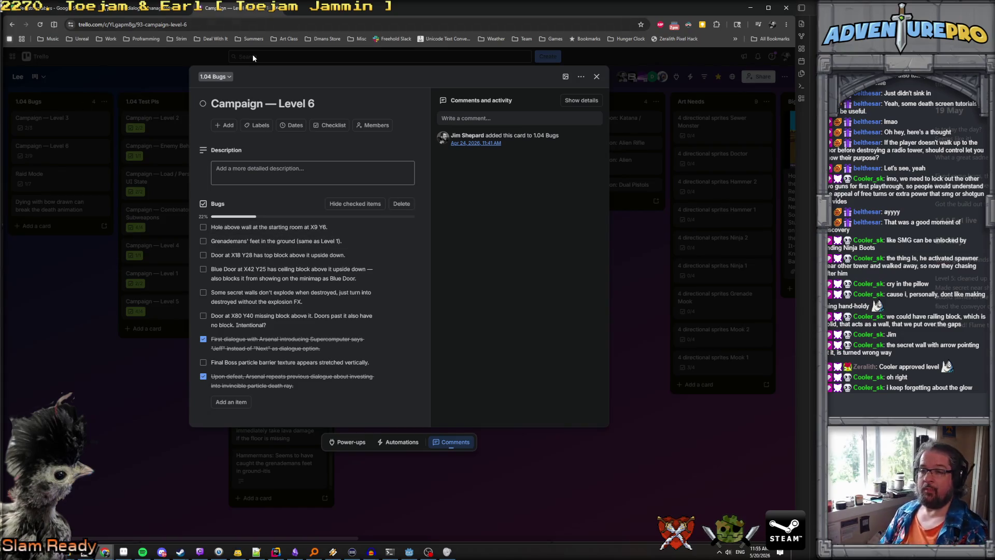
key(ctrl+shift+Tab)
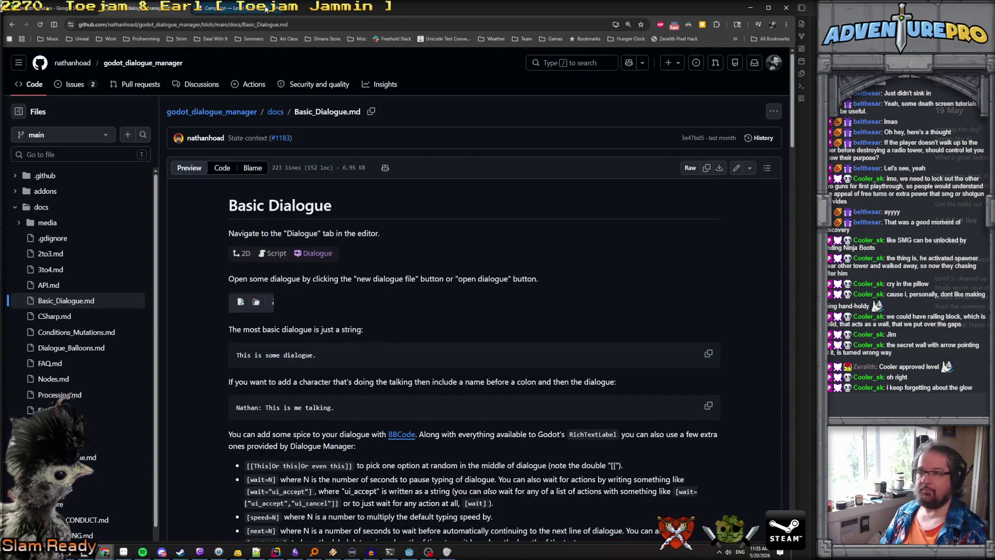
click(255, 9)
click(747, 10)
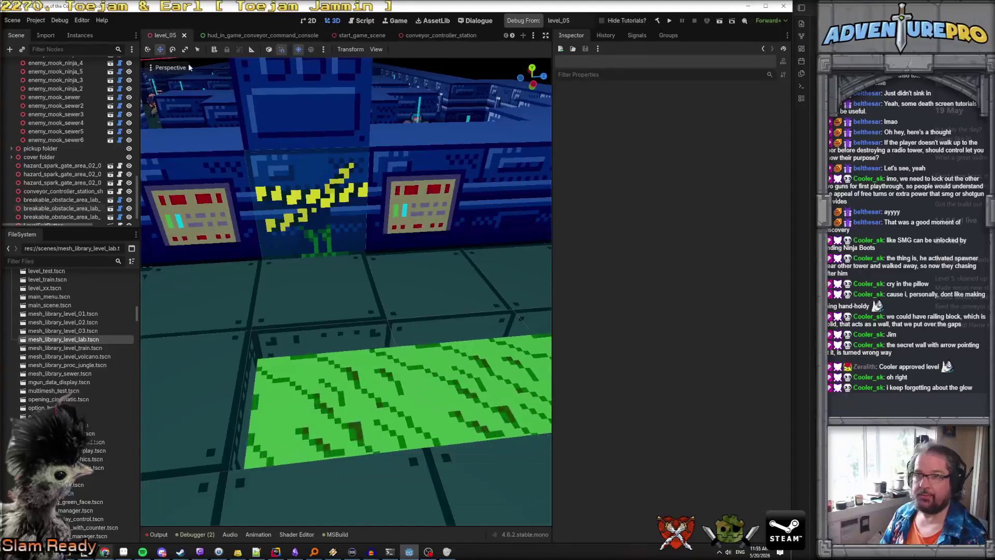
Step: Filter the FileSystem dock for 'level_0' and open level_06.tscn
text(level_0)
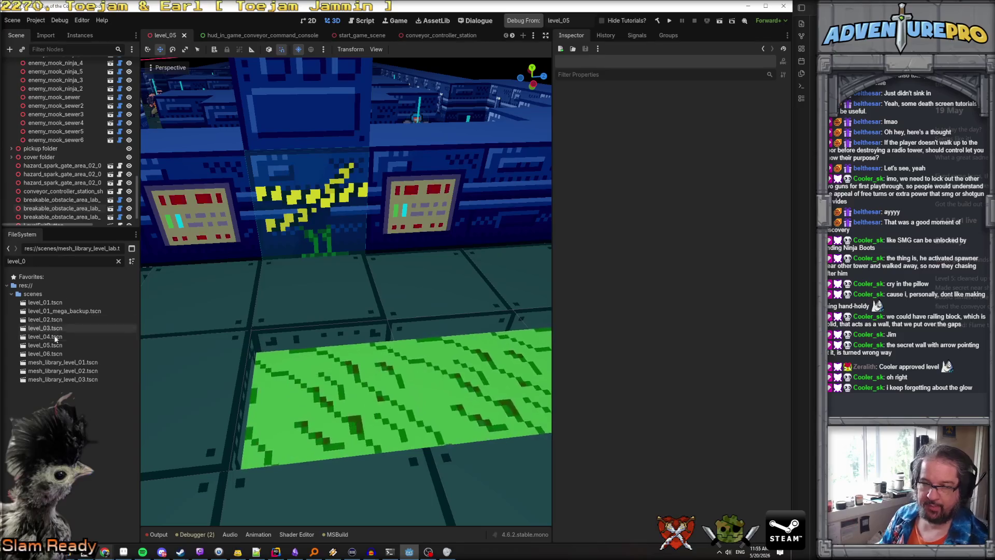
click(47, 354)
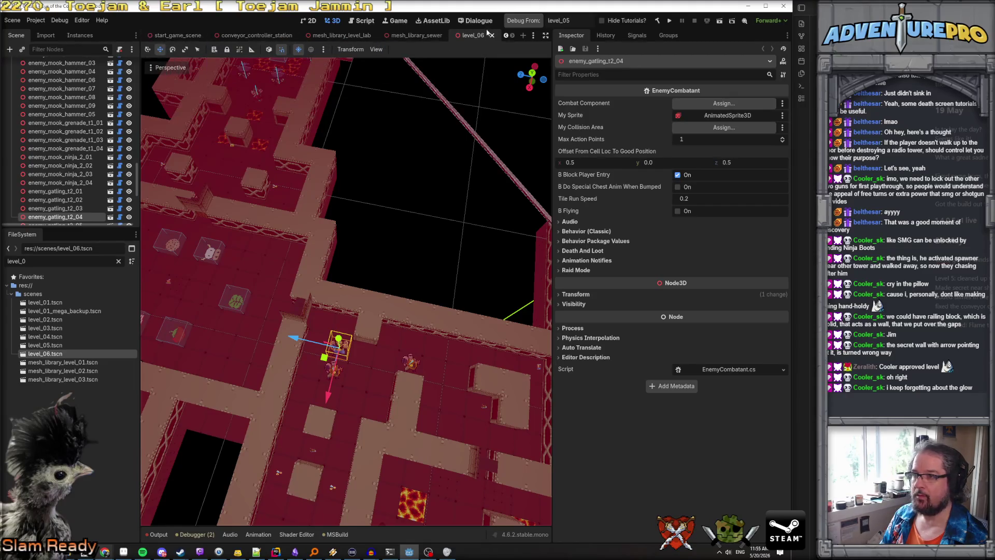
scroll(514, 35, up, 2)
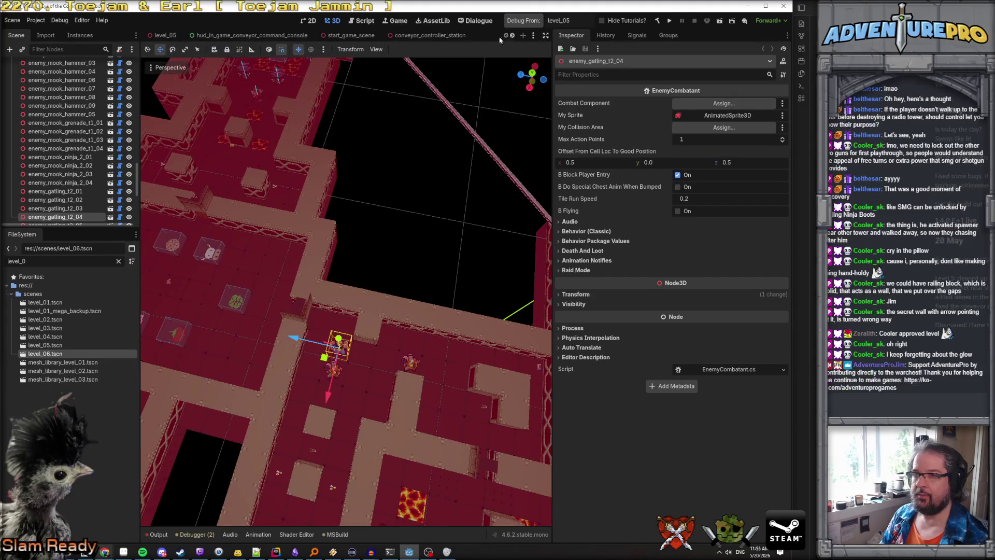
Step: Close the level_05 tab, switch to level_06, and bring up the Level 6 bug card
click(168, 37)
click(184, 35)
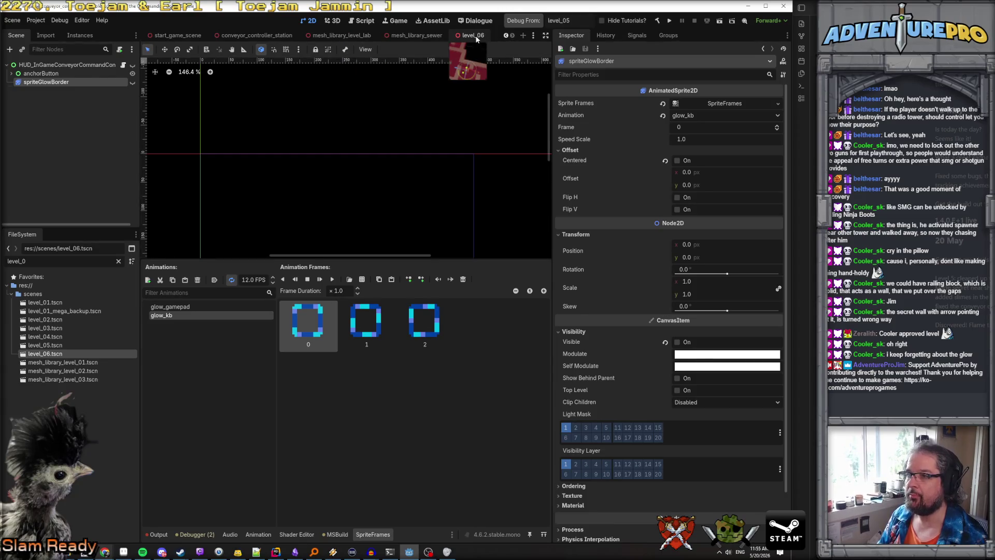
click(475, 36)
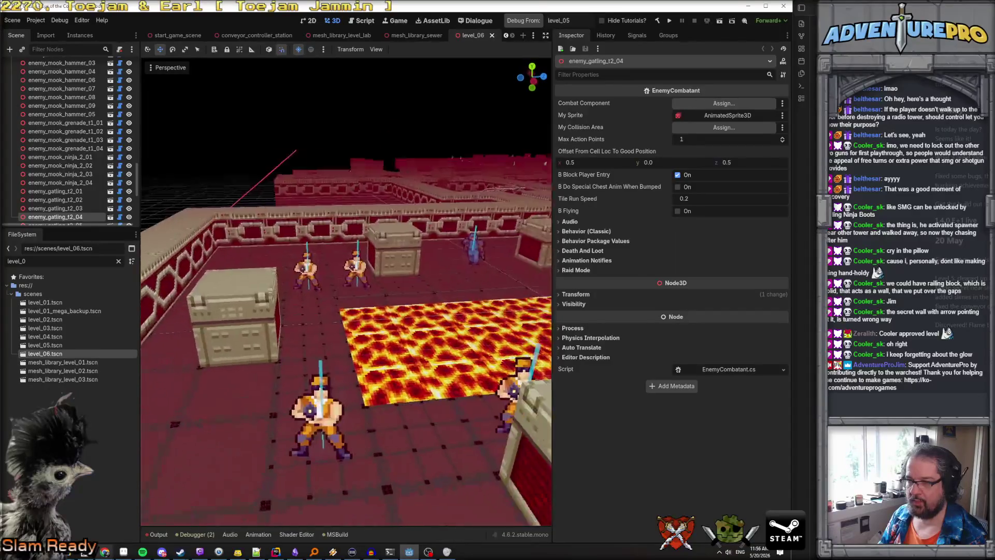
mouse_move(105, 551)
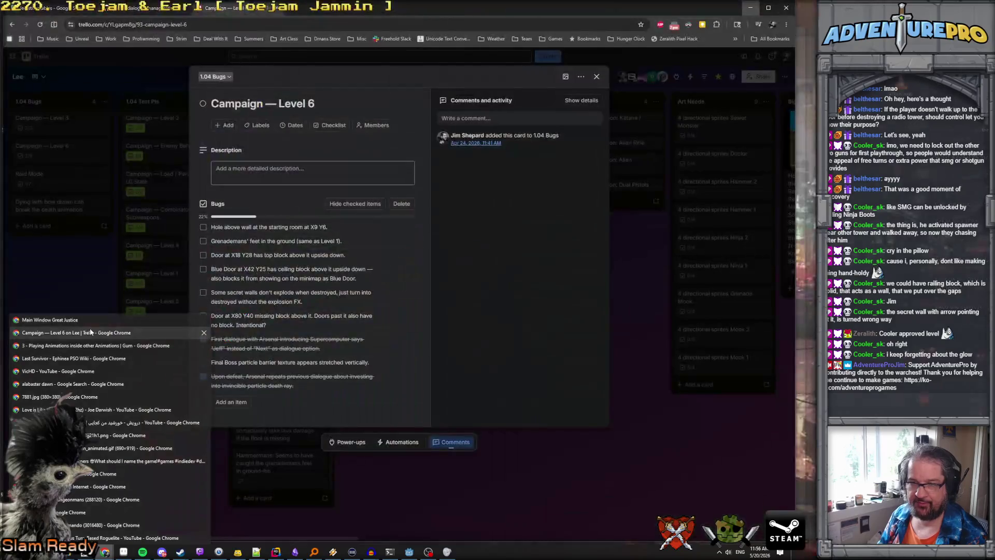
click(89, 332)
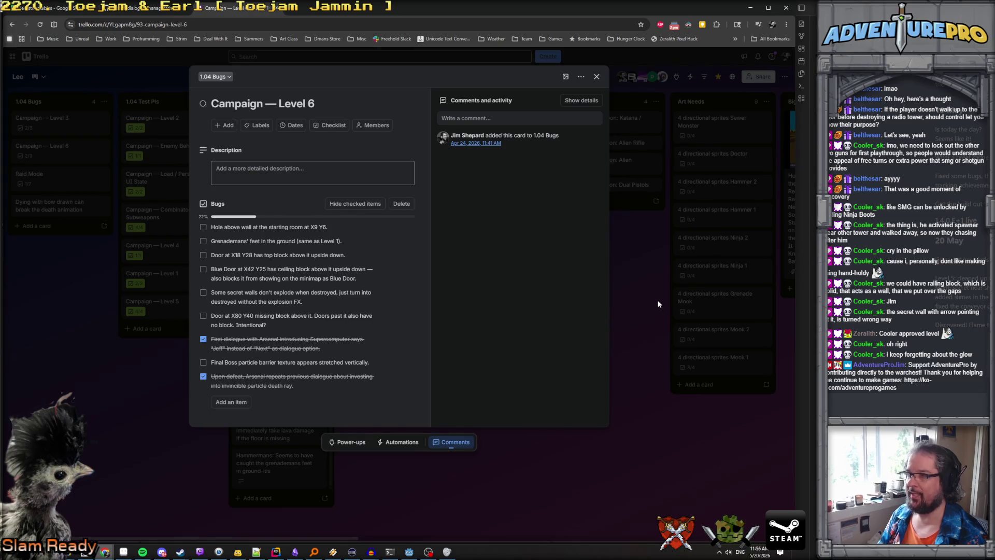
click(409, 554)
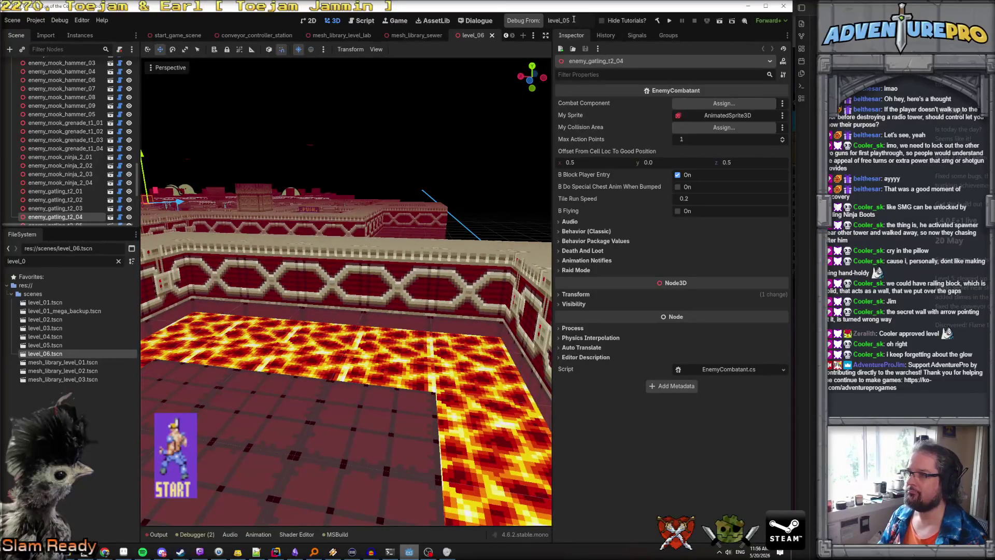
Step: Set Debug From to level_06 and launch a test run
key(BackSpace)
text(6)
key(Return)
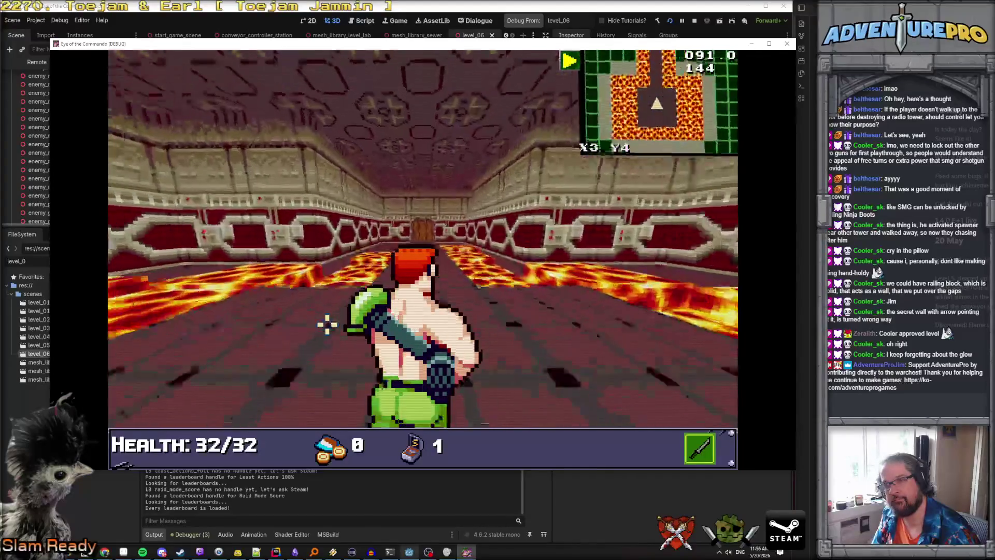
Step: Walk the player down the opening lava corridor, then return to the editor
key(w)
key(w)
key(w)
key(e)
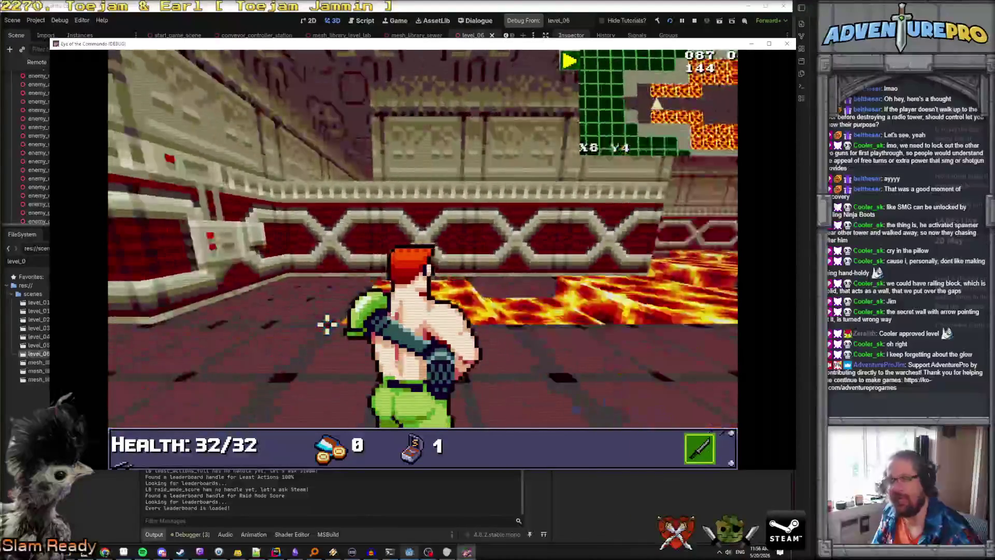
key(e)
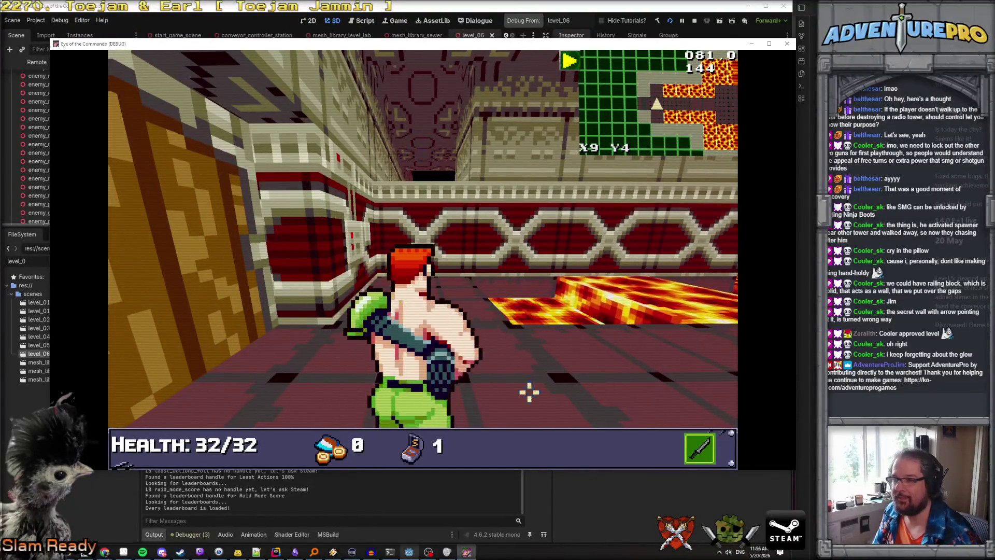
click(409, 553)
Step: Fly over the lava walls into the red-tiled room, then collapse the Enemies Folder in the scene tree
key(w)
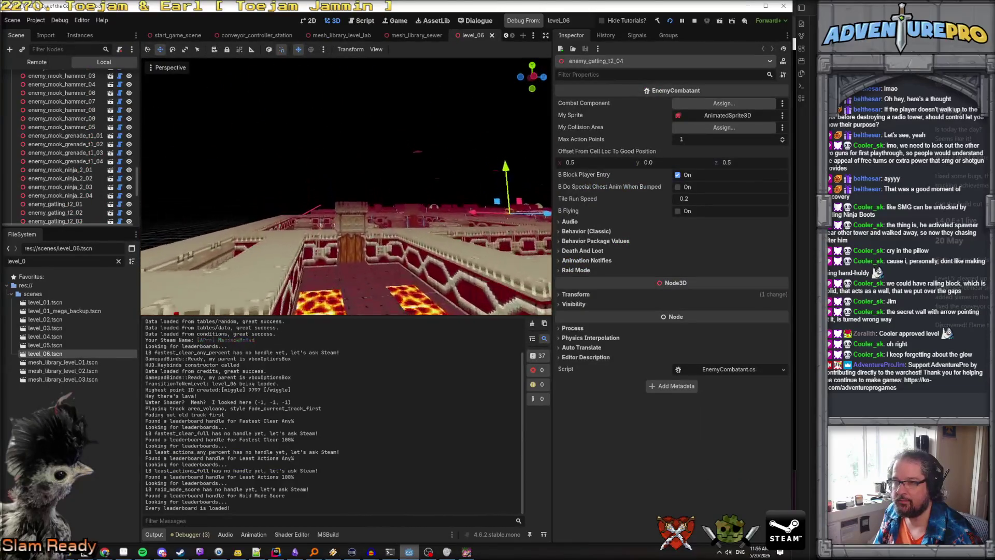
key(w)
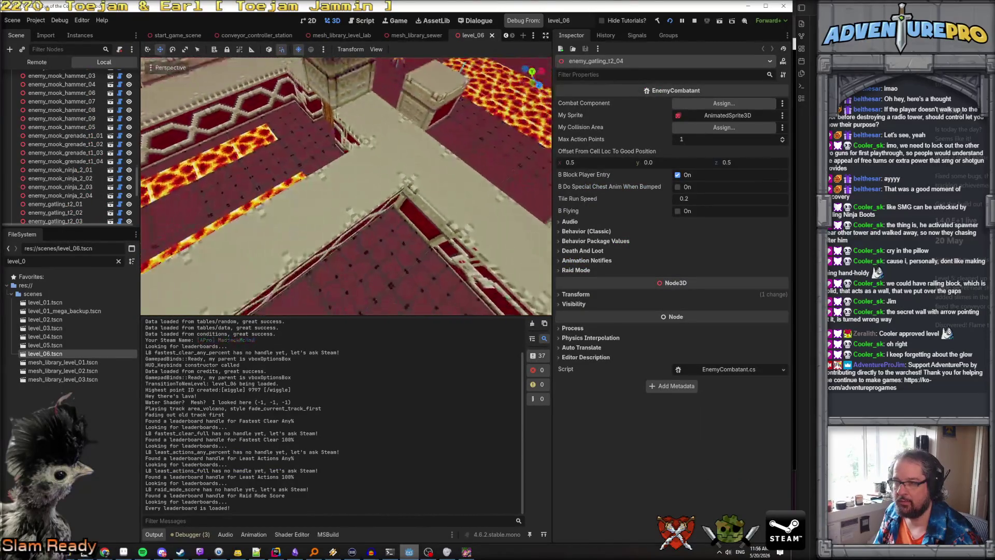
key(w)
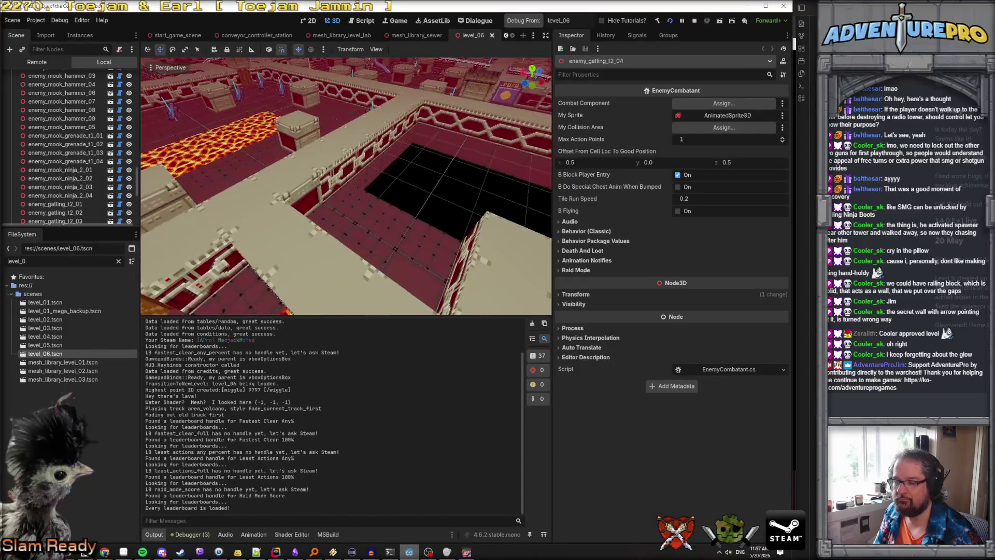
key(w)
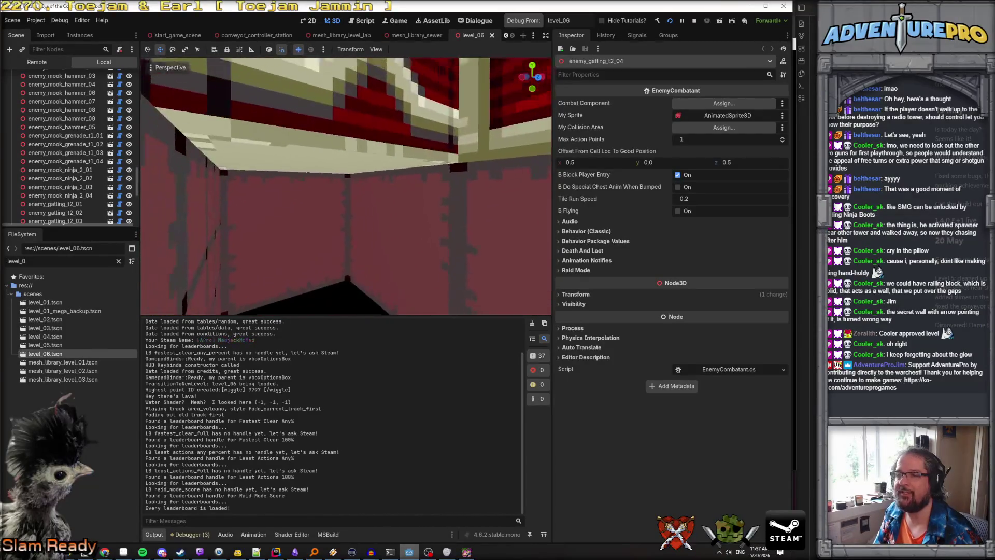
key(w)
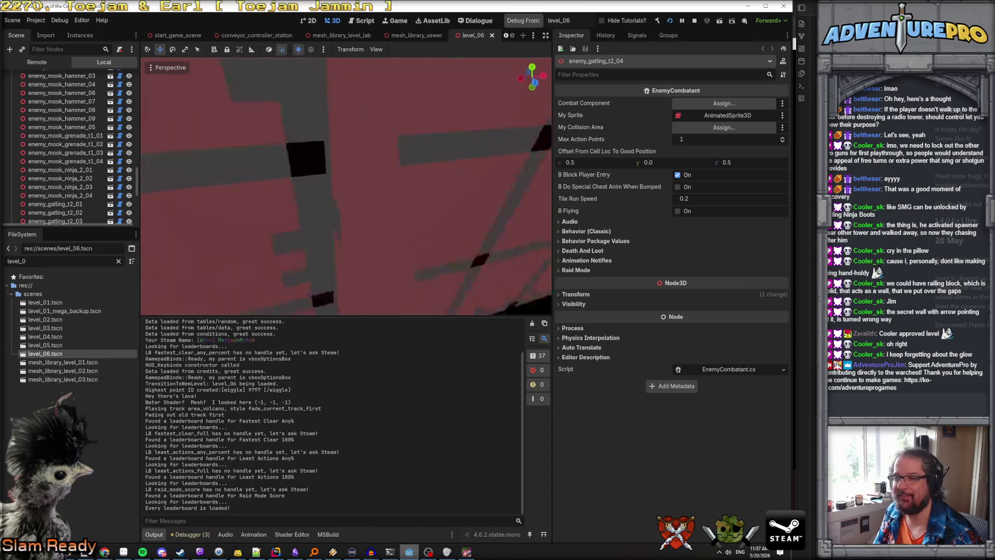
key(w)
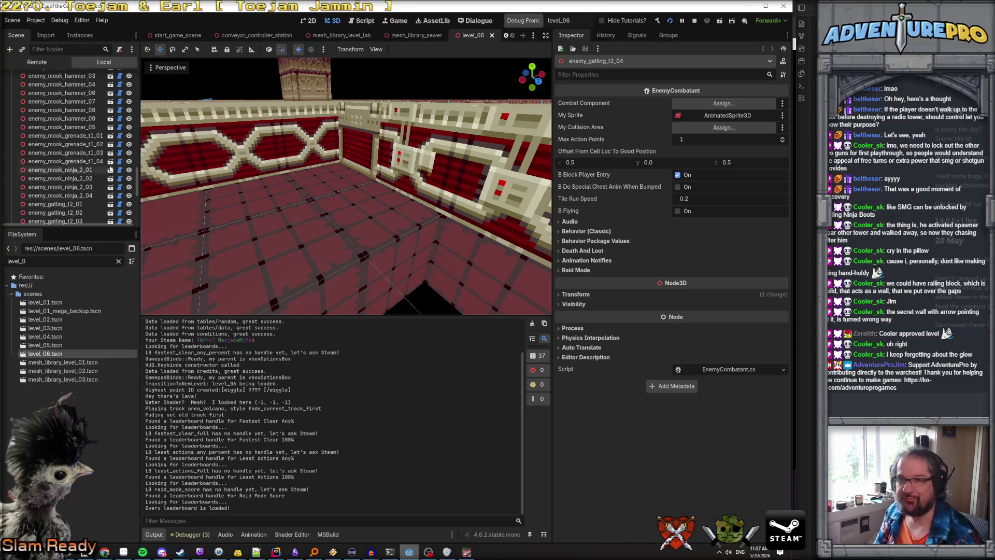
scroll(113, 172, down, 10)
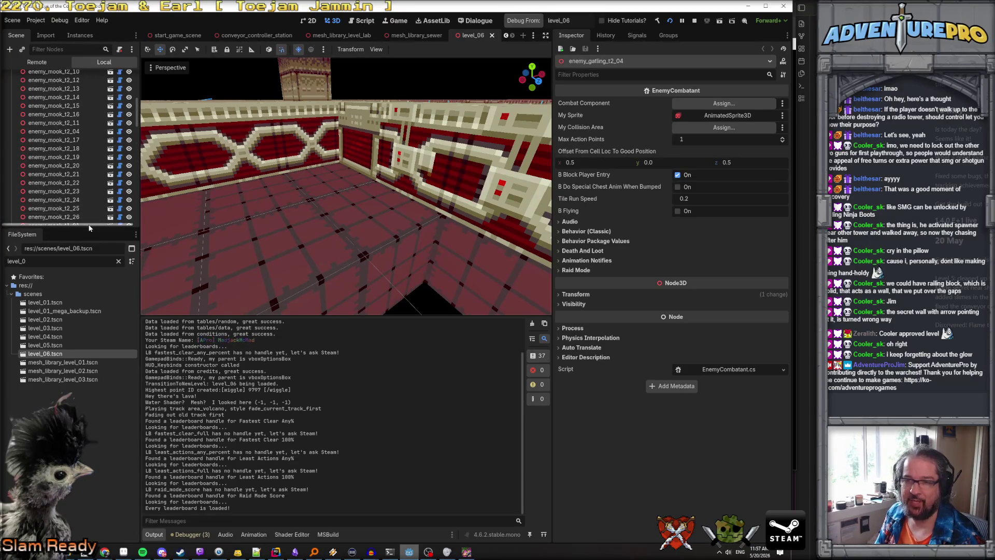
drag(90, 227, 89, 431)
scroll(57, 269, up, 5)
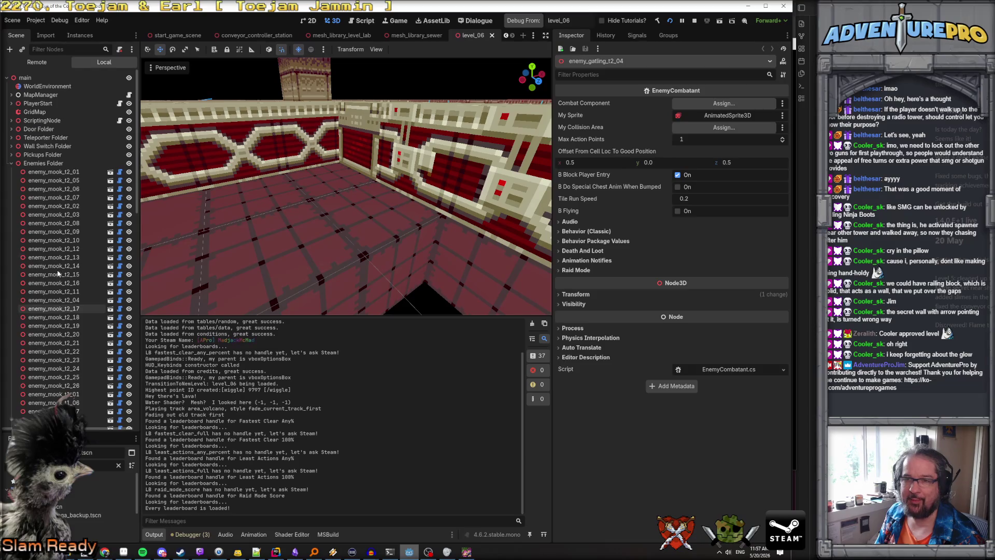
click(12, 164)
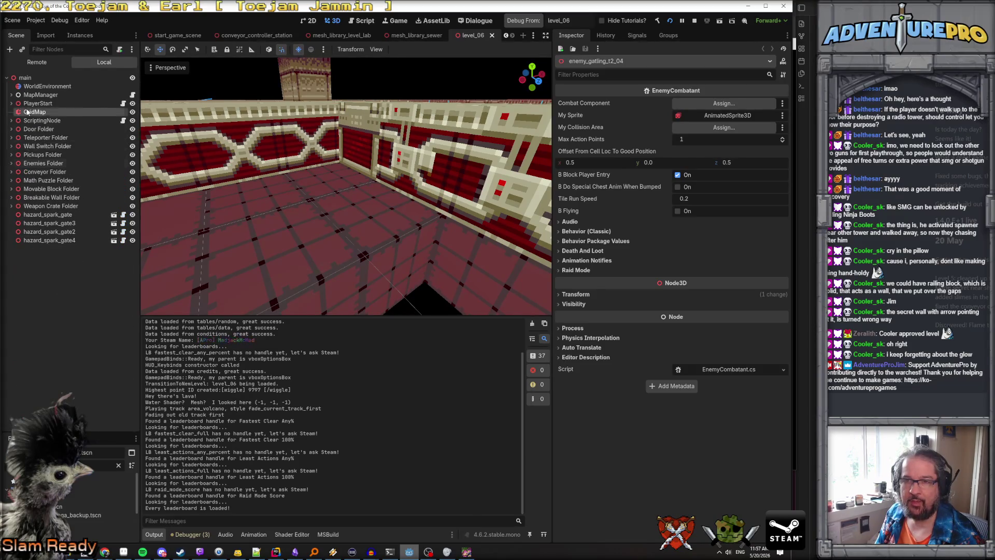
Step: Select the GridMap, raise its editing floor to 2 and enlarge the 3D view
click(28, 112)
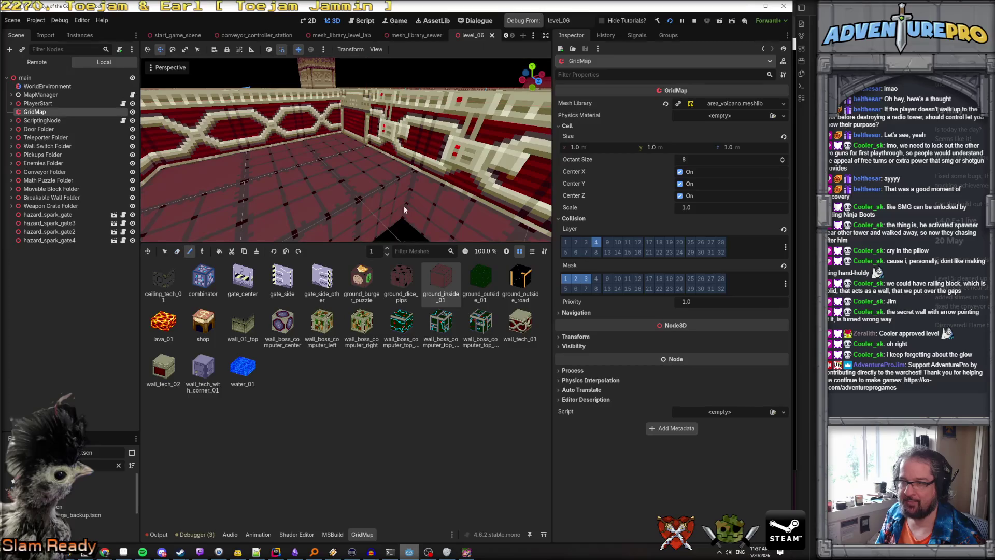
key(e)
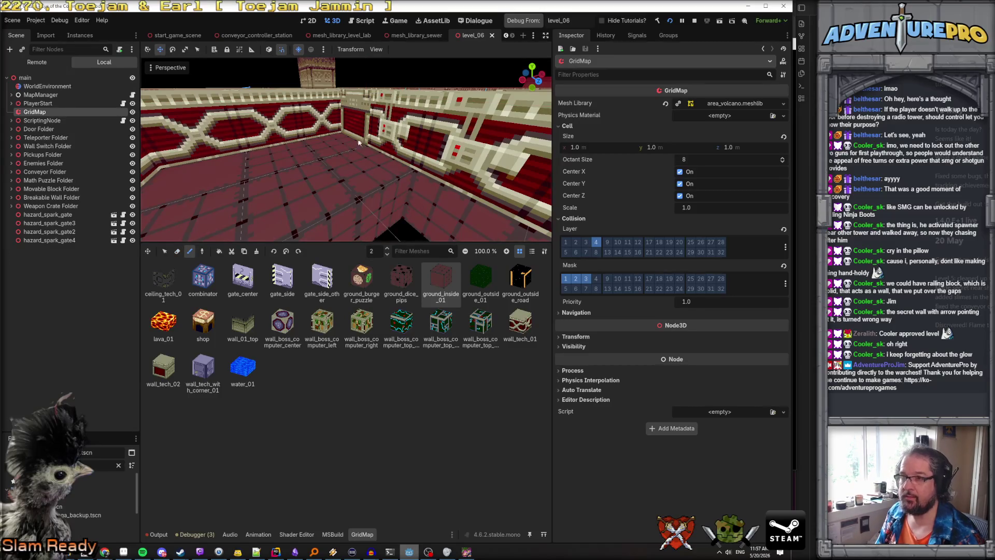
drag(416, 242, 416, 433)
scroll(412, 327, down, 10)
scroll(328, 290, up, 3)
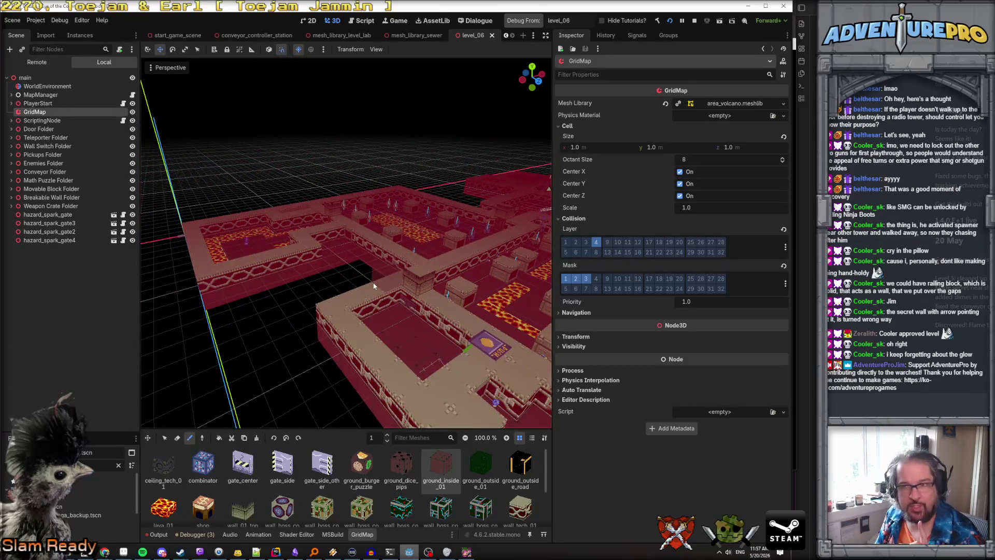
scroll(373, 285, up, 10)
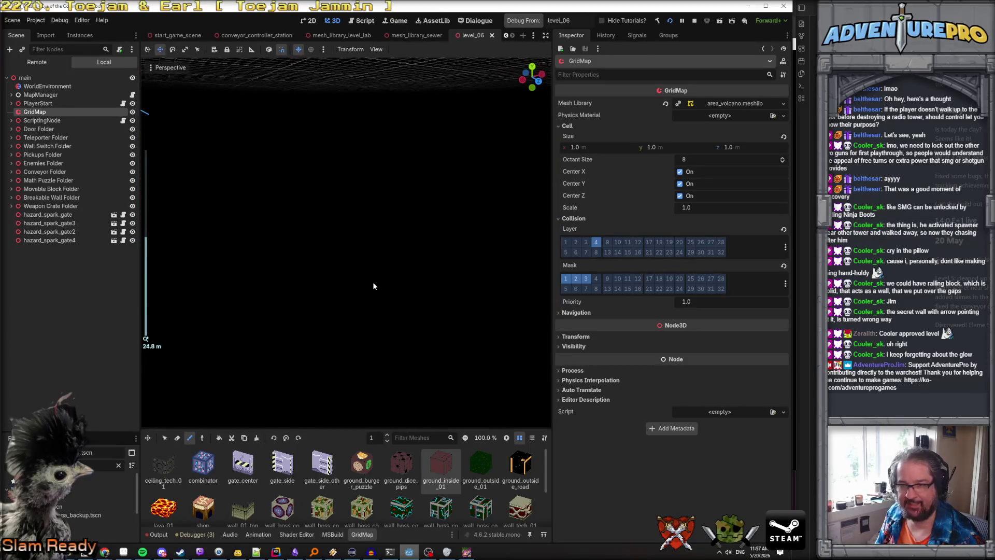
scroll(373, 286, down, 10)
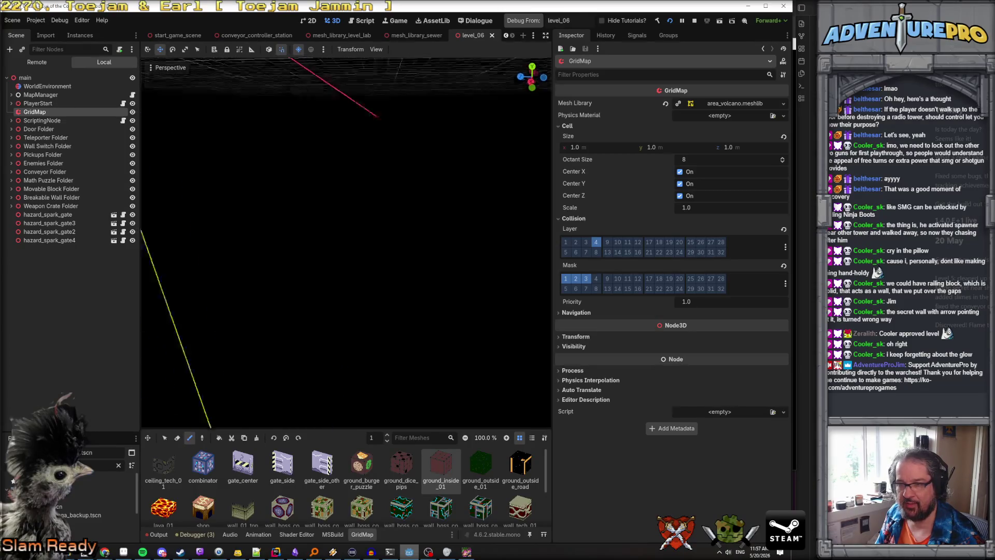
scroll(373, 285, up, 3)
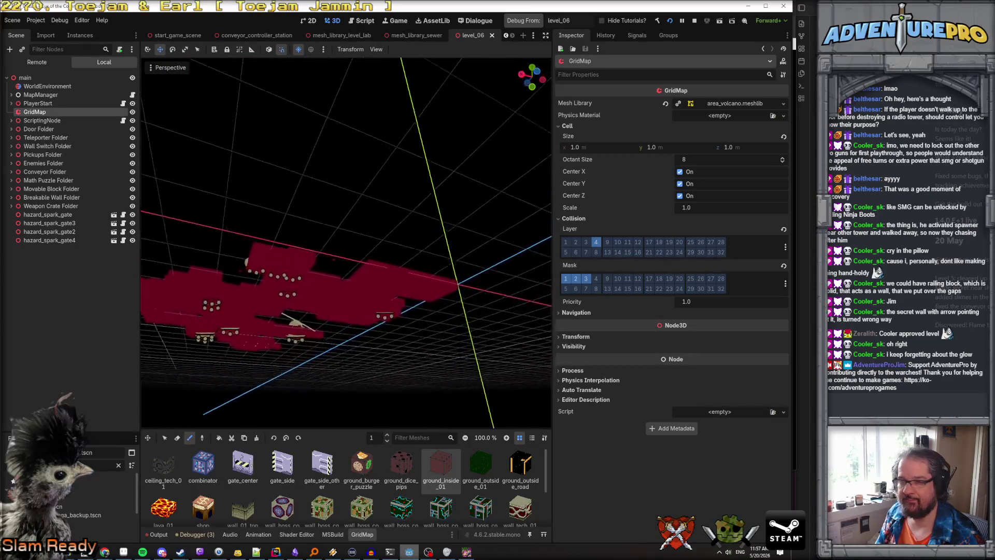
Step: Fly the camera low through level_06 toward the red walls and floor corner
key(w)
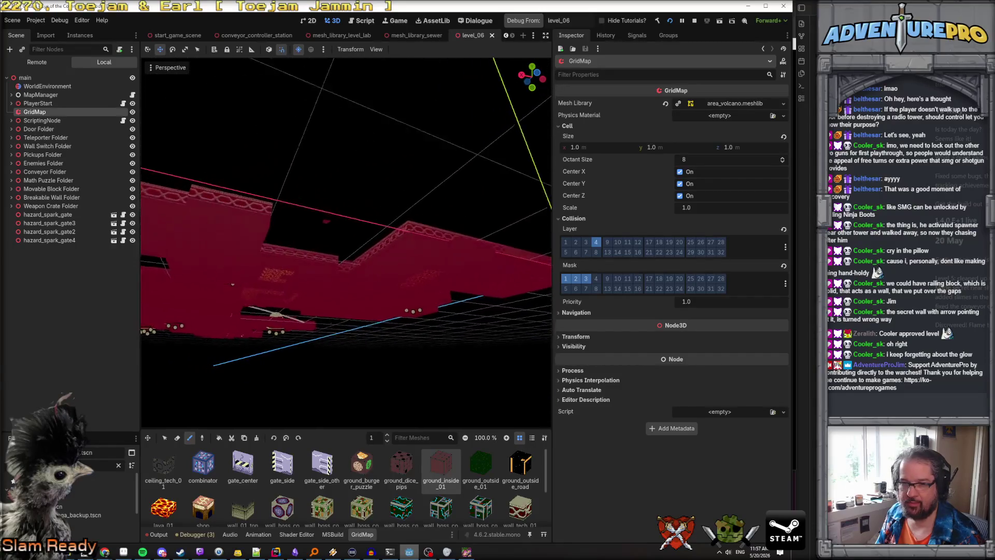
key(w)
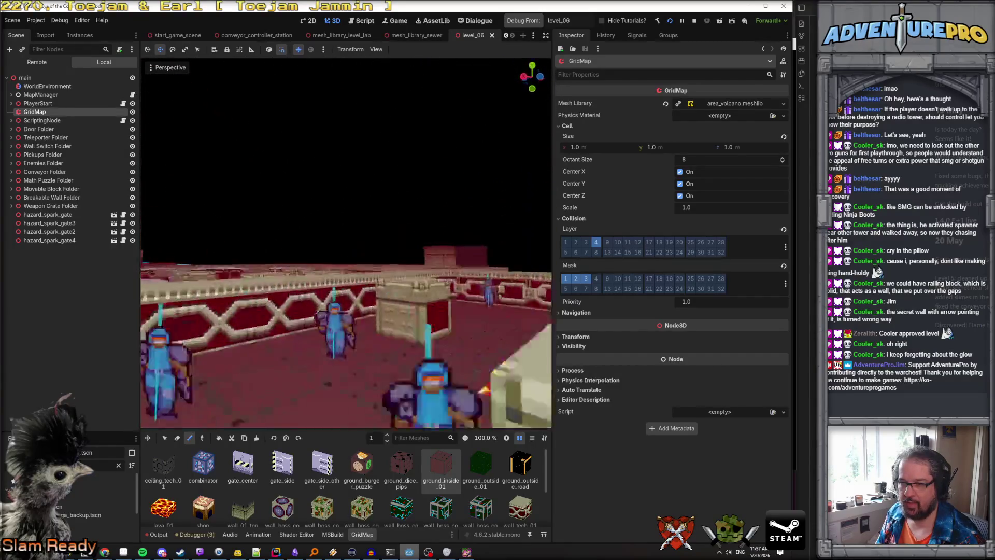
key(s)
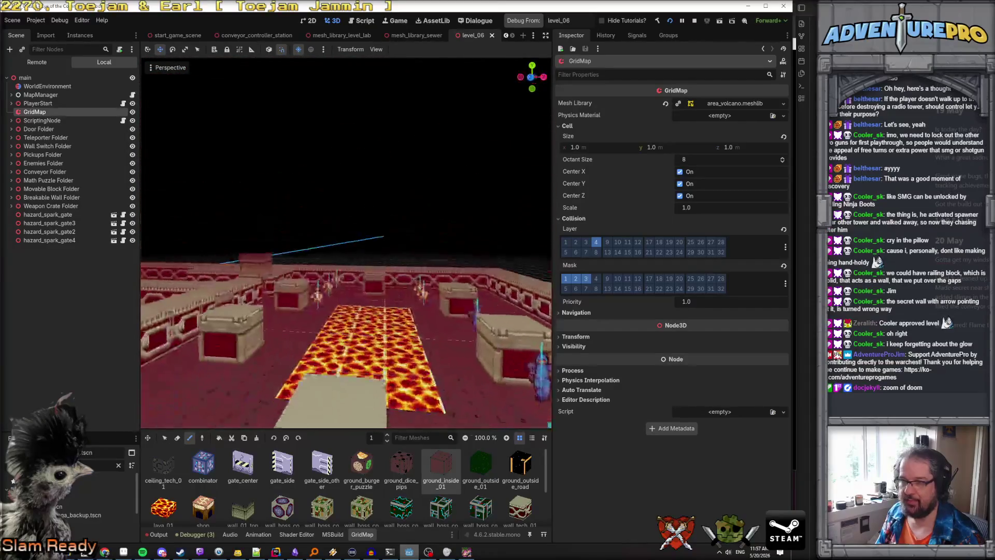
key(w)
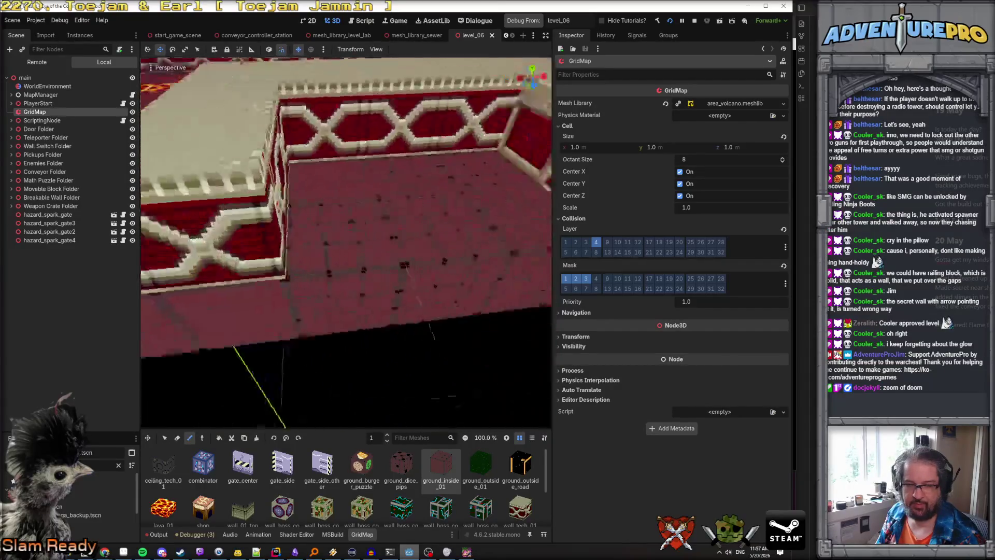
key(s)
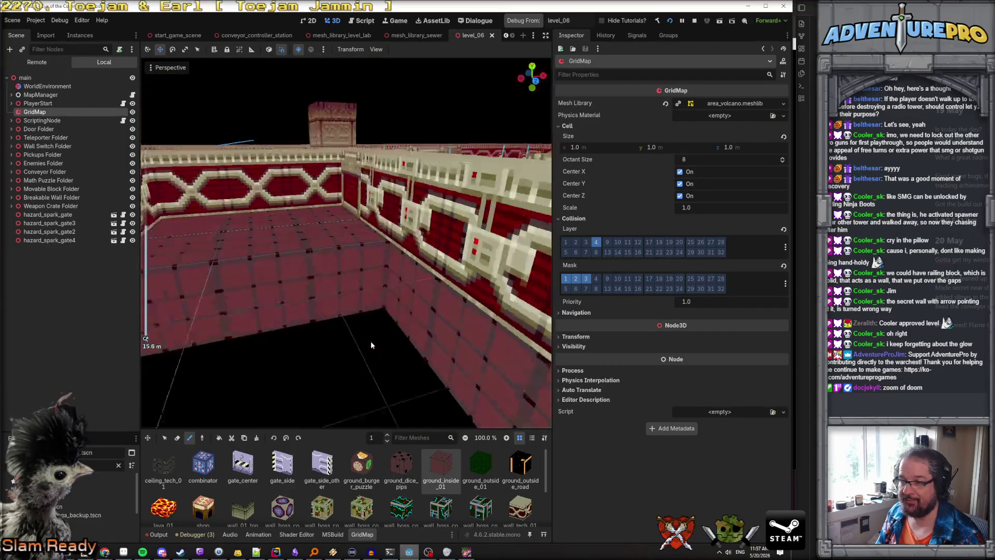
key(s)
key(w)
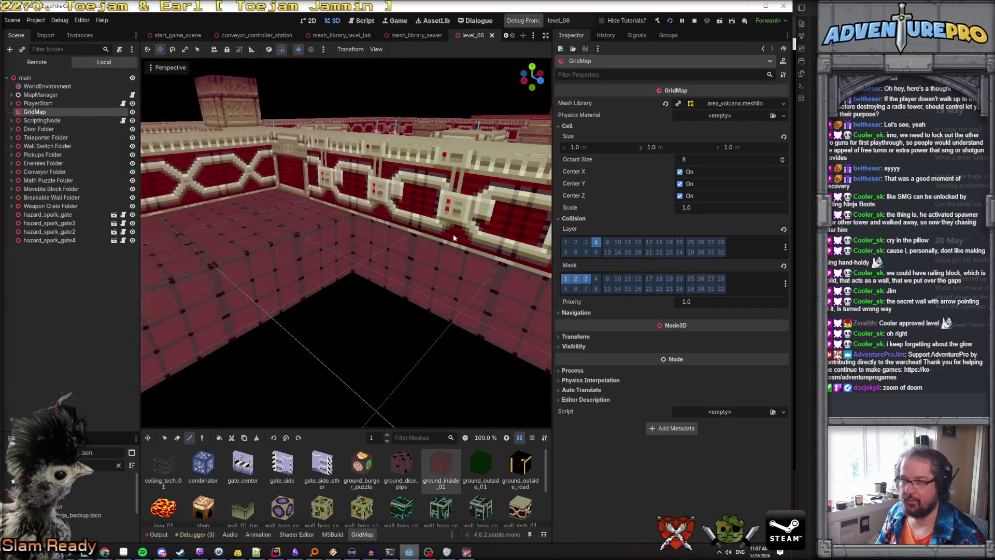
Step: Lower the GridMap editing floor to -1 and look around the lava-floored room
key(q)
key(q)
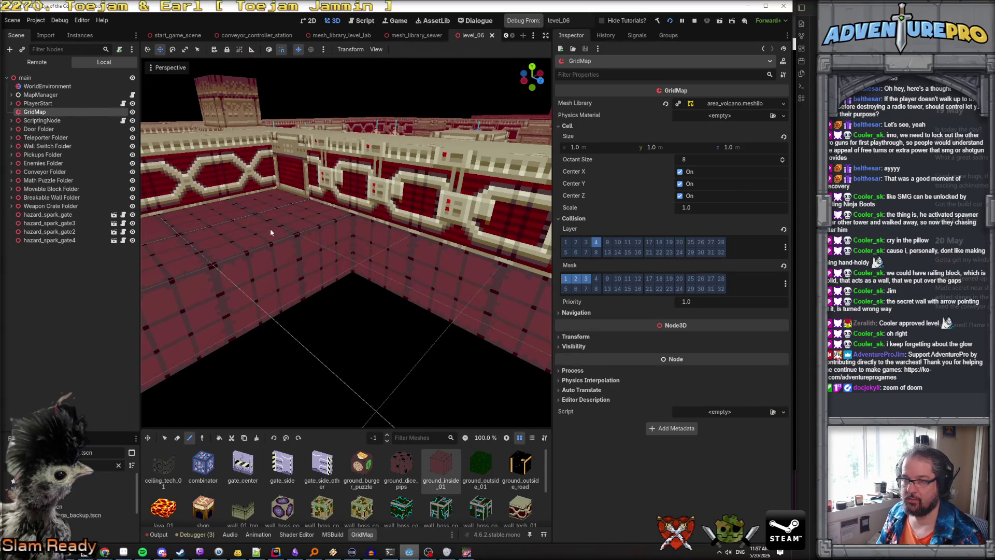
right_click(247, 213)
key(w)
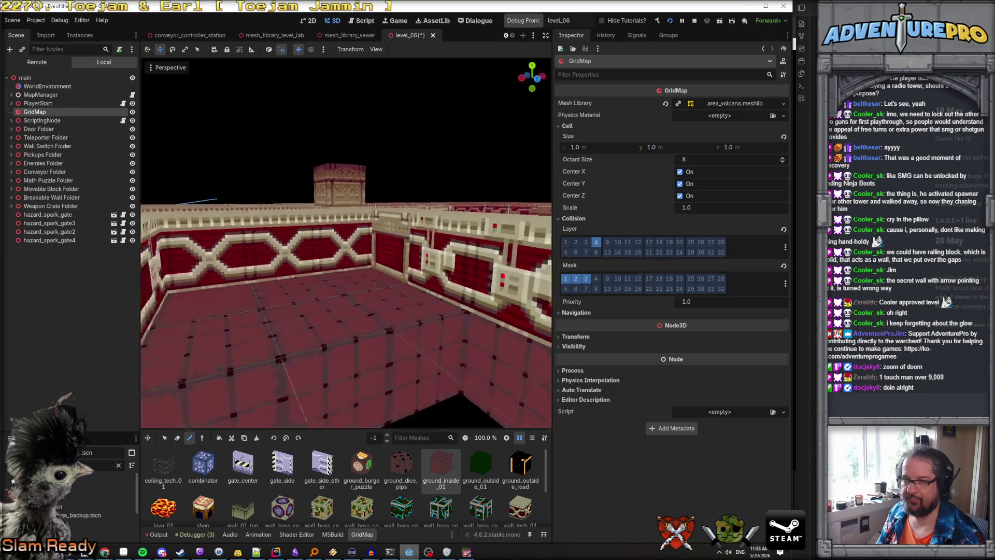
key(w)
scroll(372, 377, up, 5)
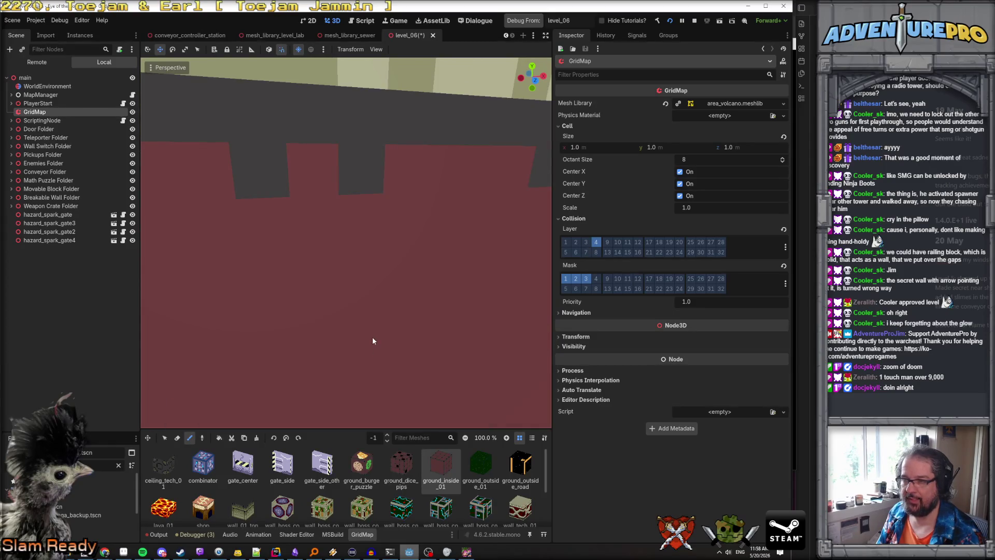
right_click(373, 337)
key(s)
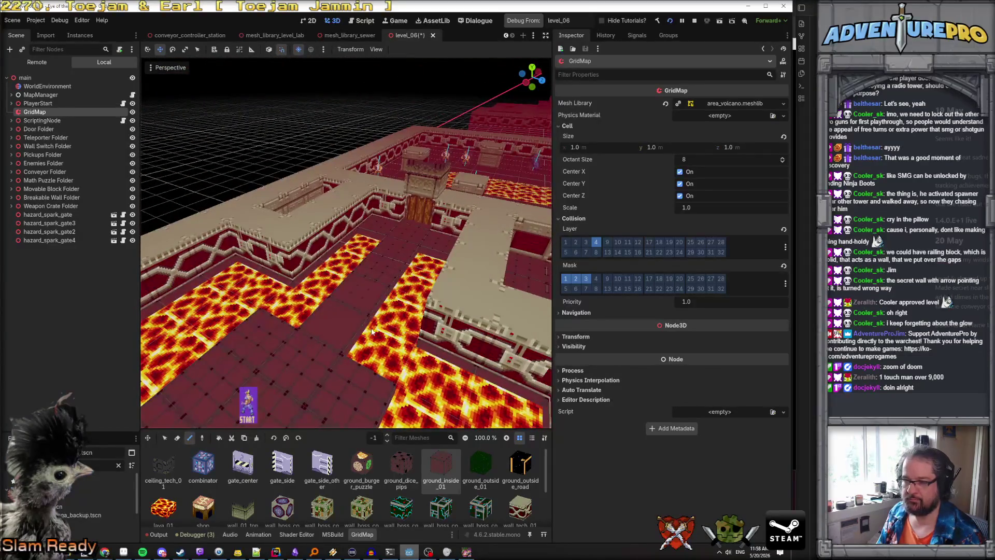
Step: Save level_06, stop the running game and start a fresh test run
key(ctrl+s)
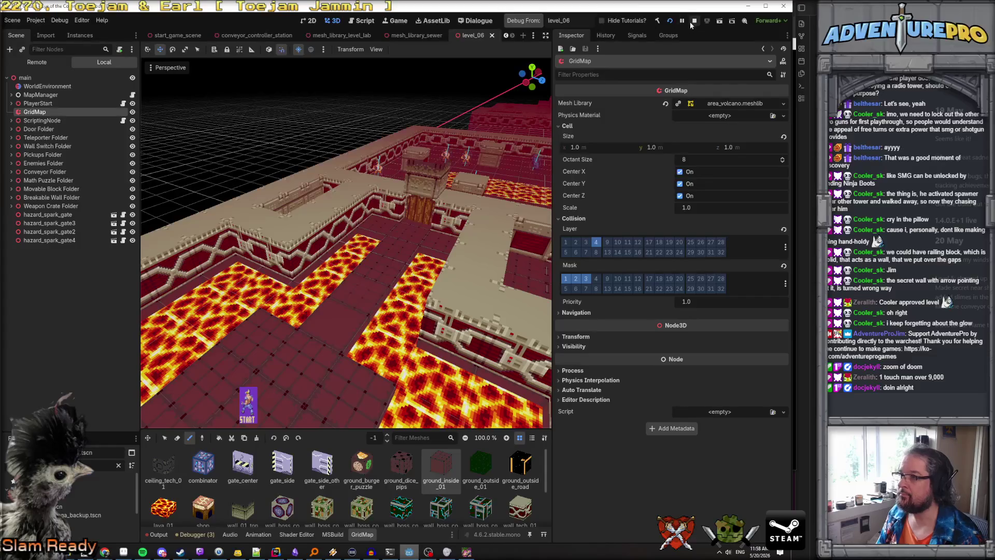
click(693, 22)
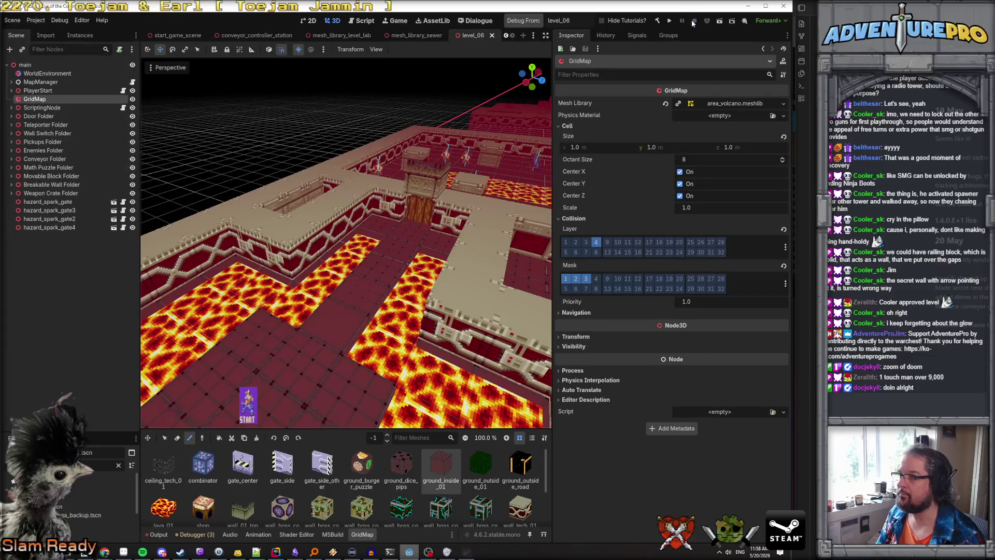
click(522, 23)
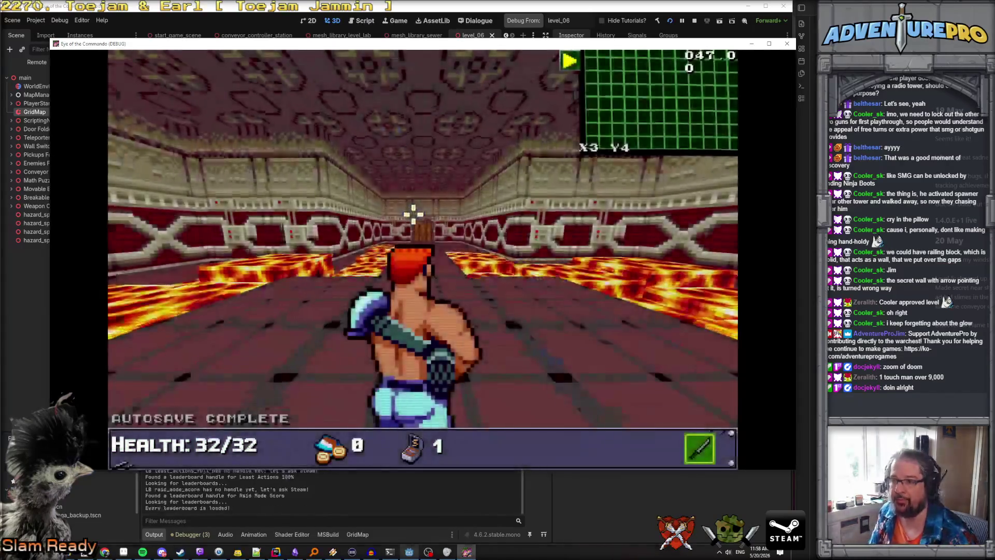
Step: Walk past the wooden door into the corridor and turn on god mode from the cheat console
key(w)
key(w)
key(w)
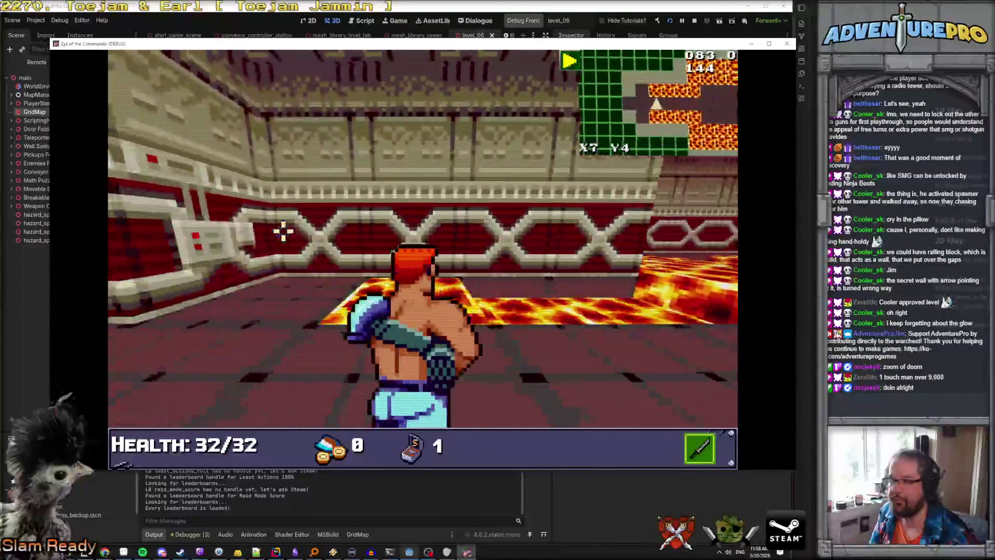
key(d)
key(d)
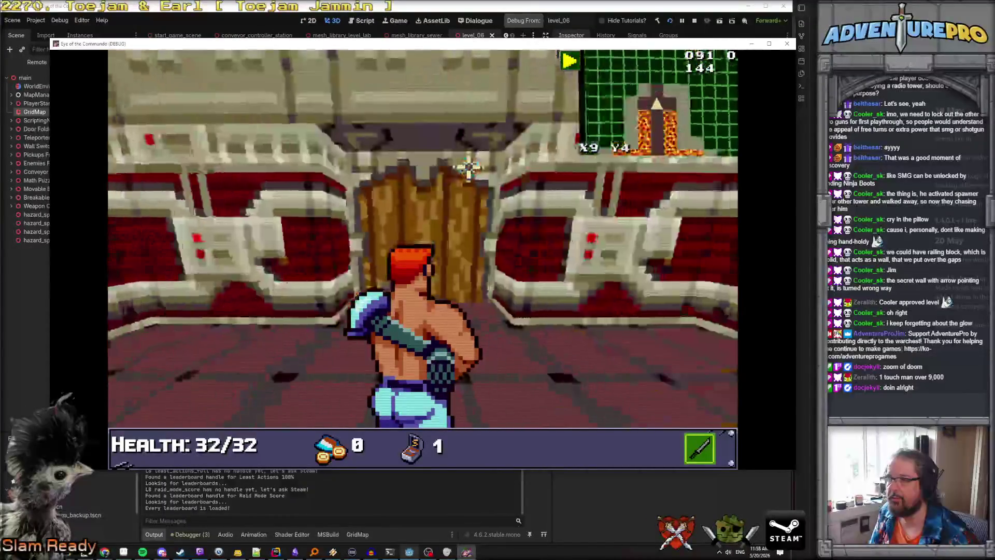
key(w)
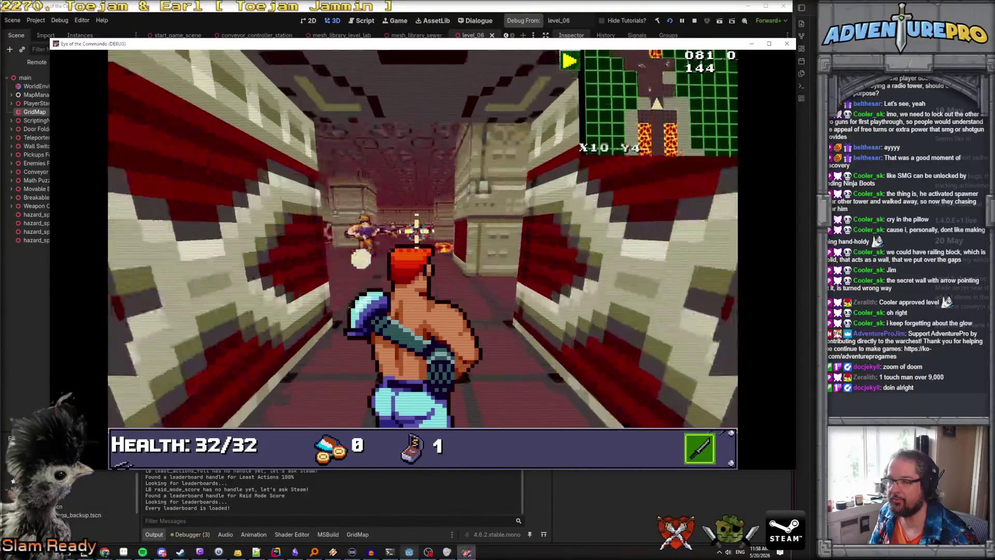
key(grave)
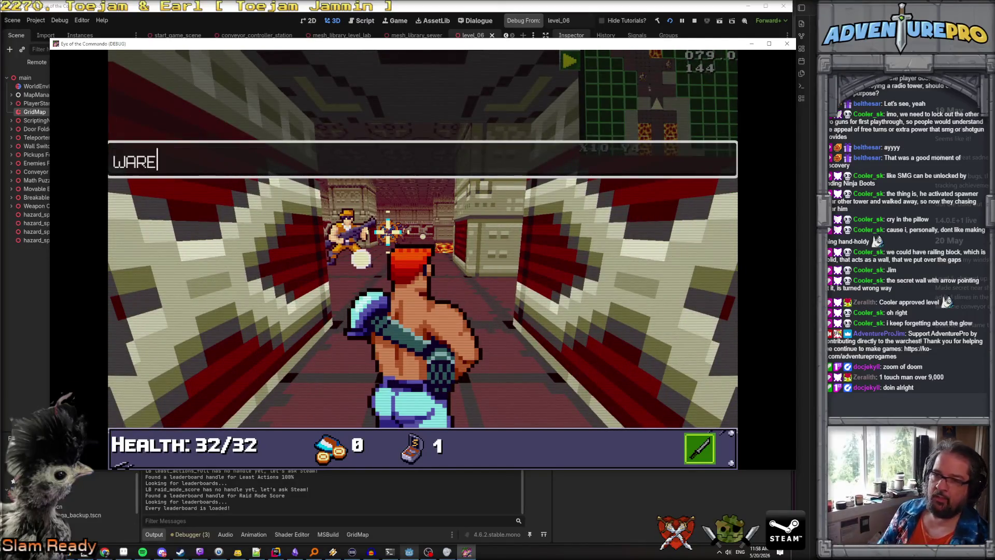
text(D)
key(Return)
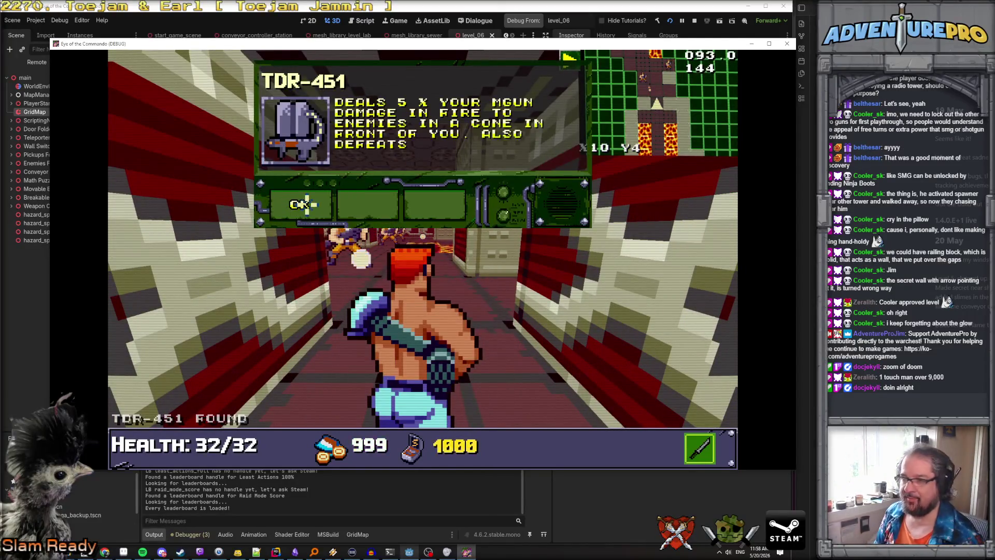
key(Return)
Step: Fight down the corridor past the pillar, firing at enemies and switching to the rifle
key(space)
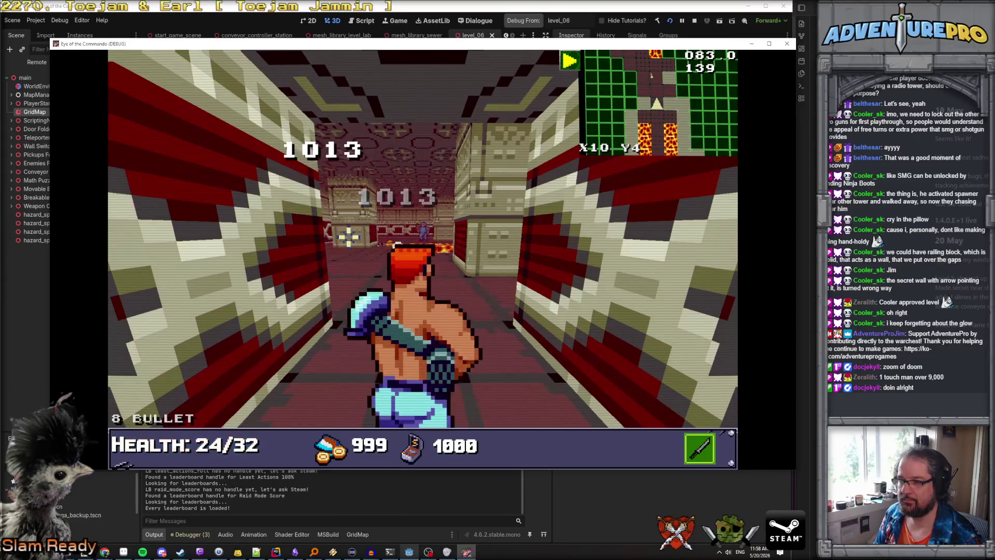
key(w)
key(w)
key(w)
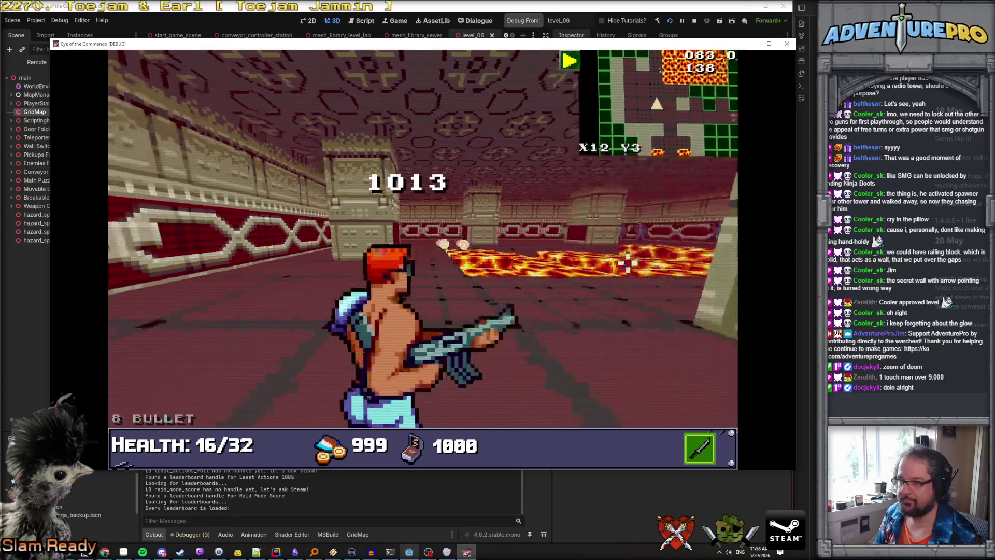
key(space)
key(w)
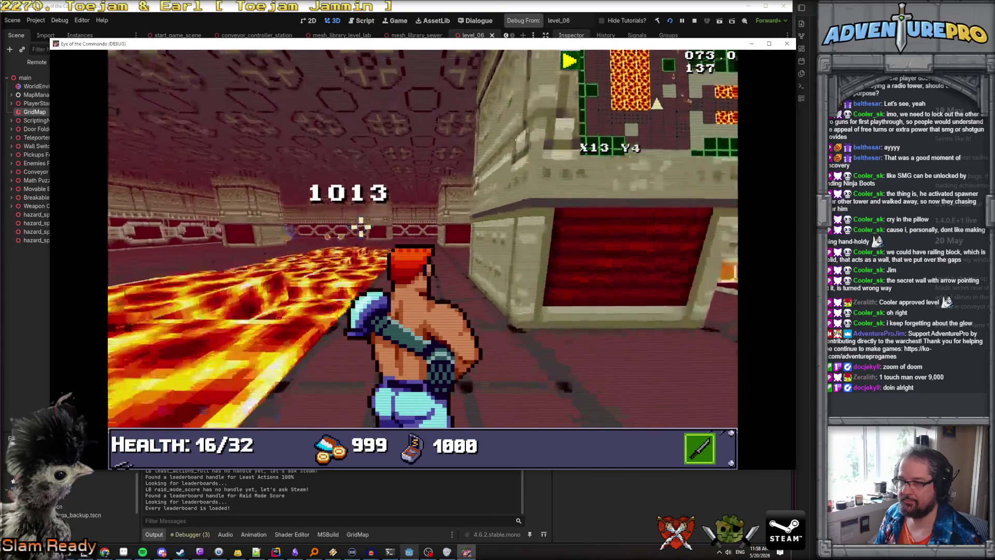
key(space)
key(e)
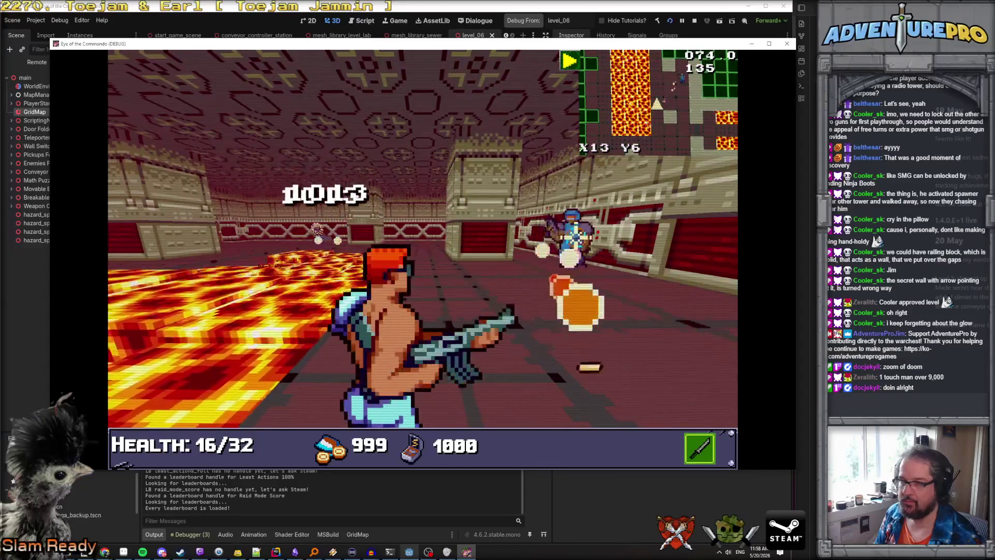
key(d)
key(w)
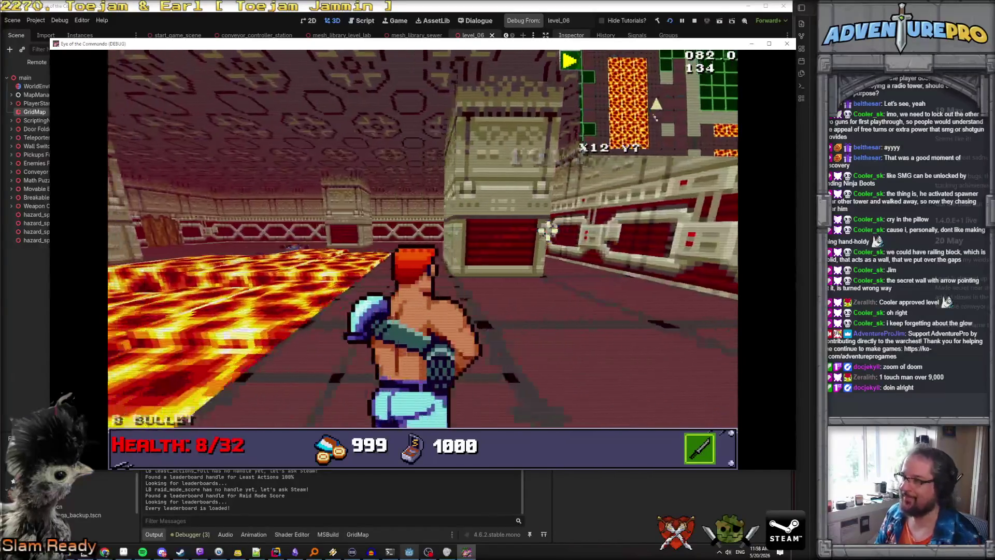
key(w)
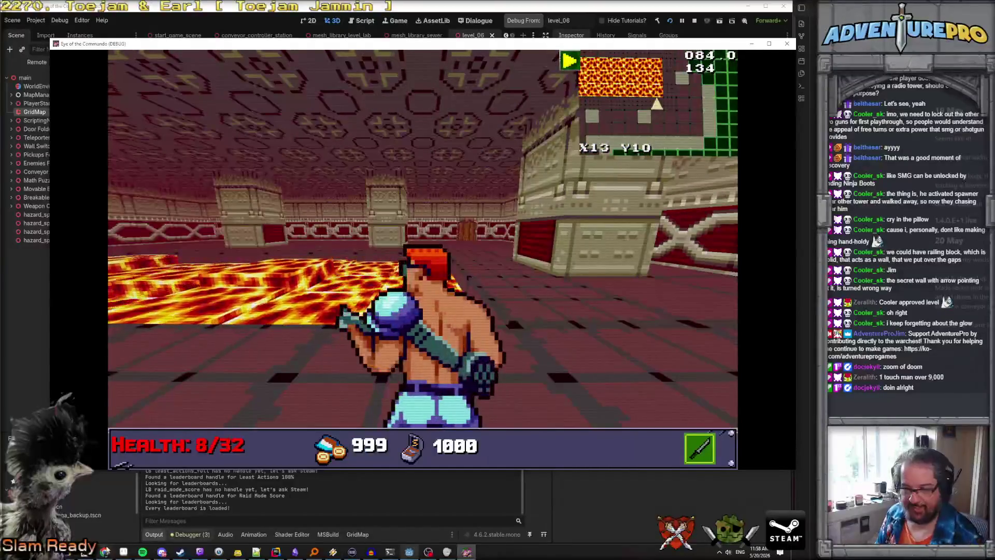
Step: Check the Level 6 bug card in the browser, then quit the debug run with Alt+F4
click(105, 552)
click(77, 333)
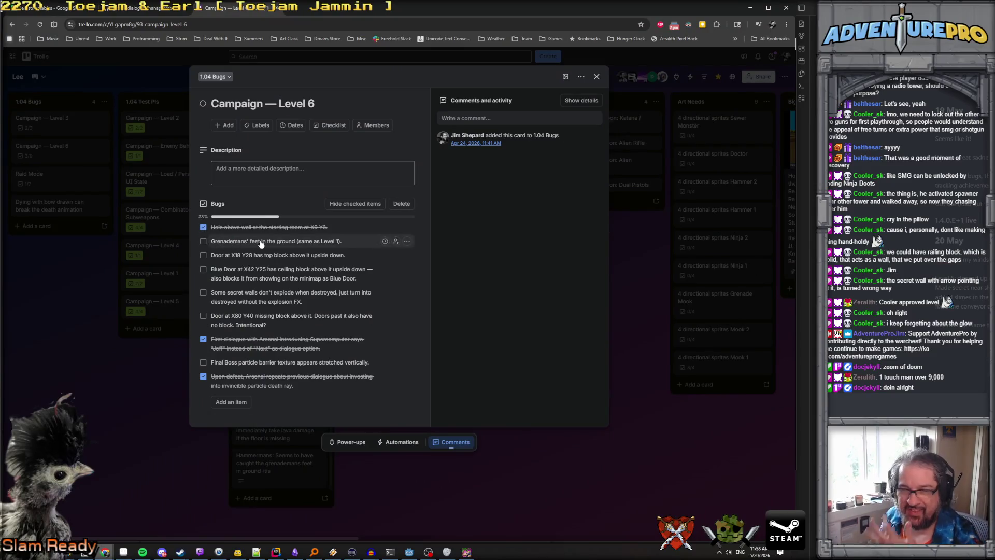
mouse_move(466, 551)
click(449, 527)
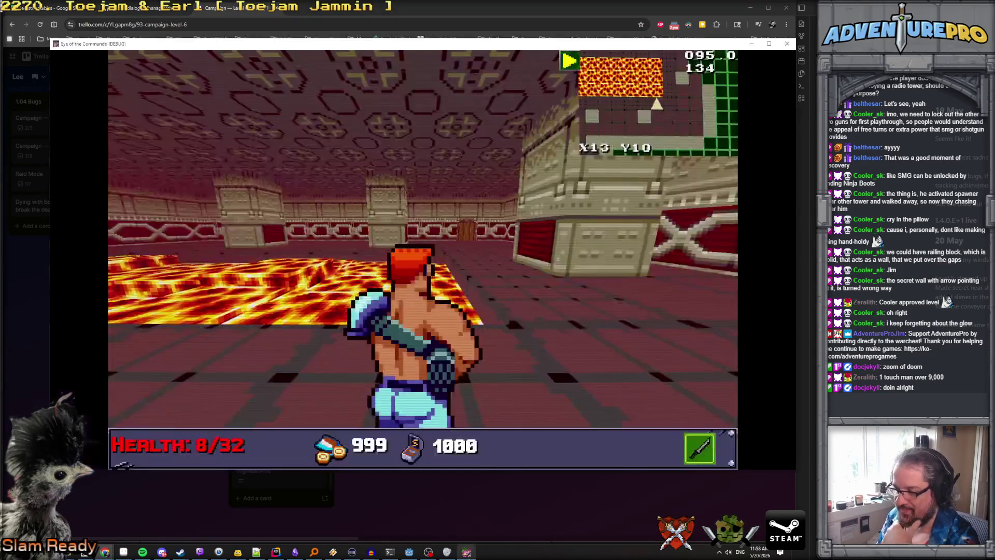
key(alt+F4)
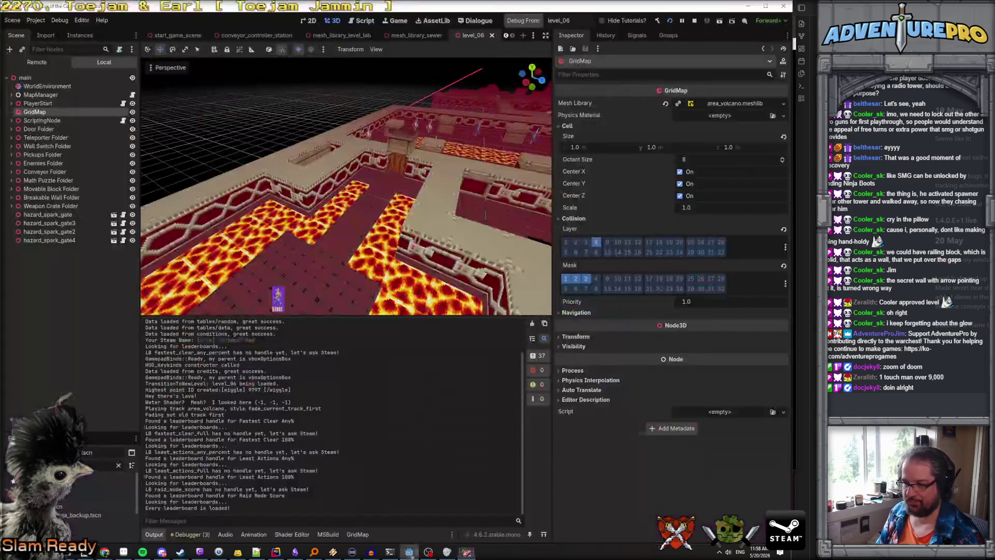
Step: Fly the camera near the enemies, paint five GridMap cells, then select the grenade mook
key(w)
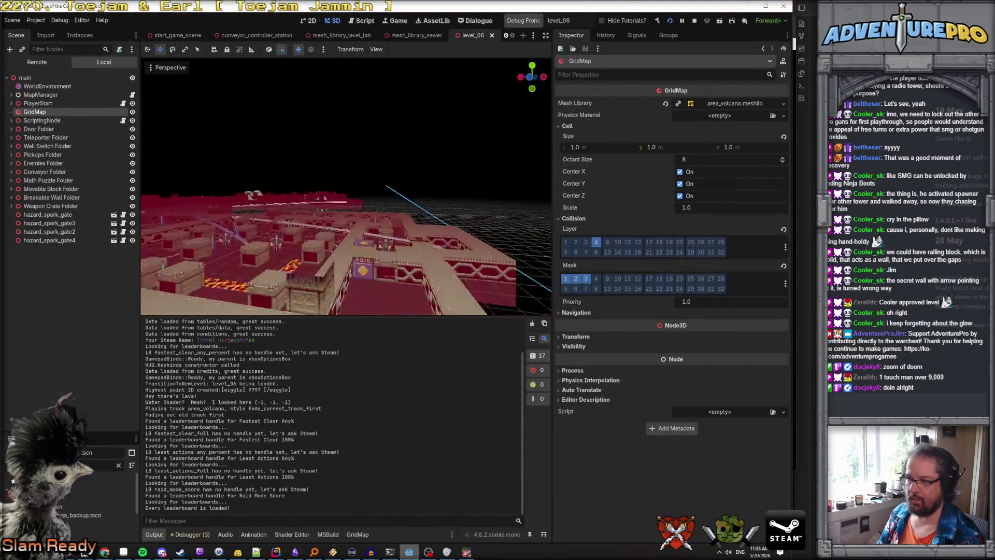
key(w)
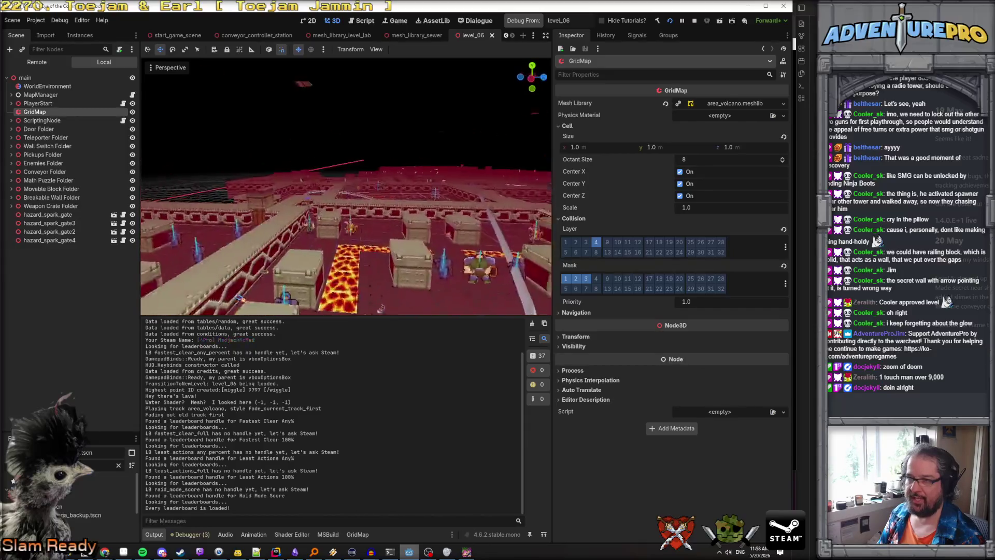
key(w)
click(353, 254)
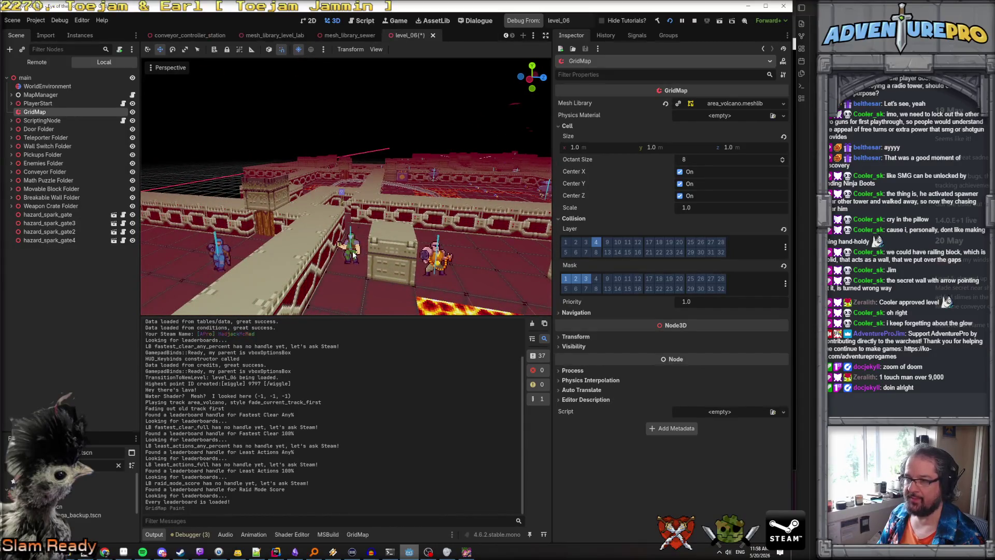
click(353, 251)
click(353, 251)
click(353, 252)
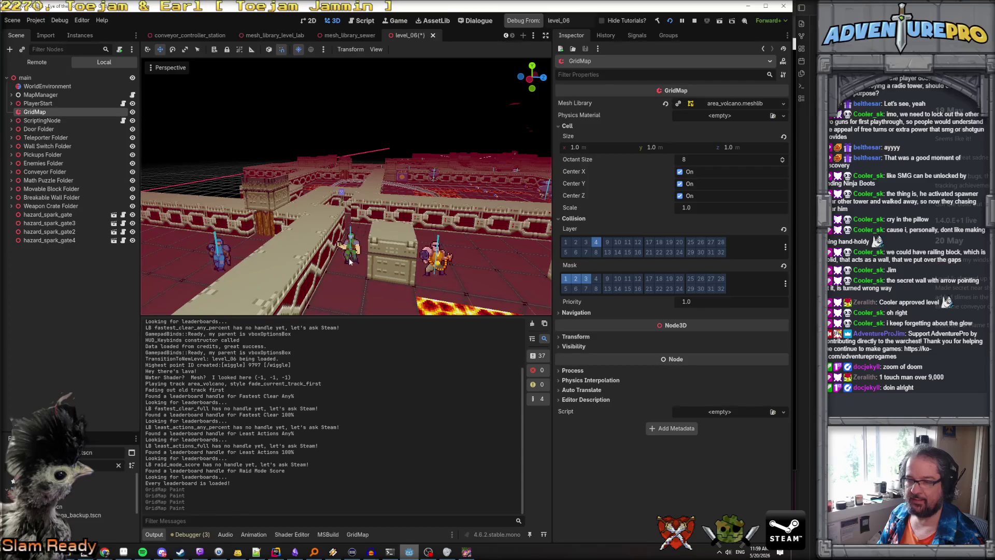
click(352, 257)
click(44, 78)
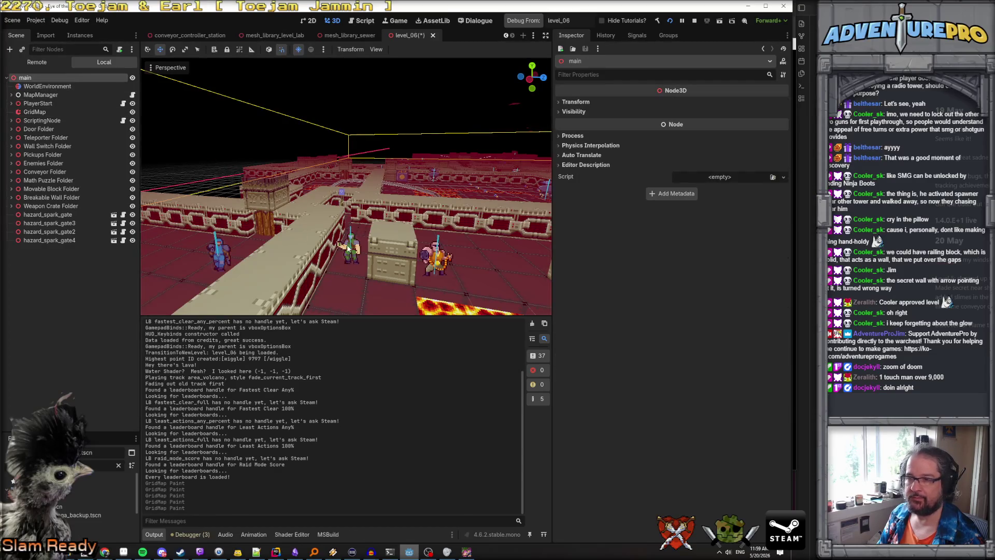
click(349, 248)
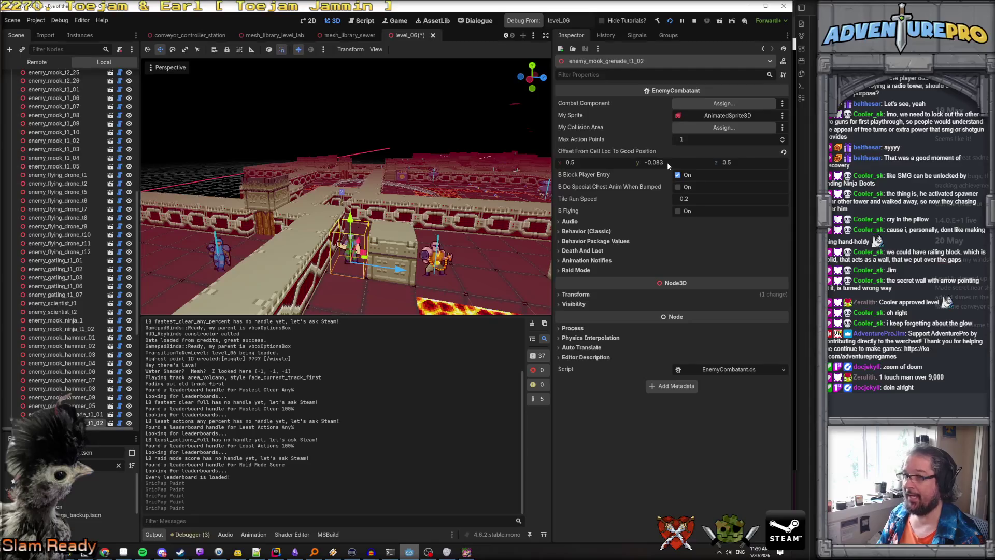
Step: Set Offset From Cell Loc y to 0 on the four tier-1 grenade mooks
scroll(81, 342, down, 3)
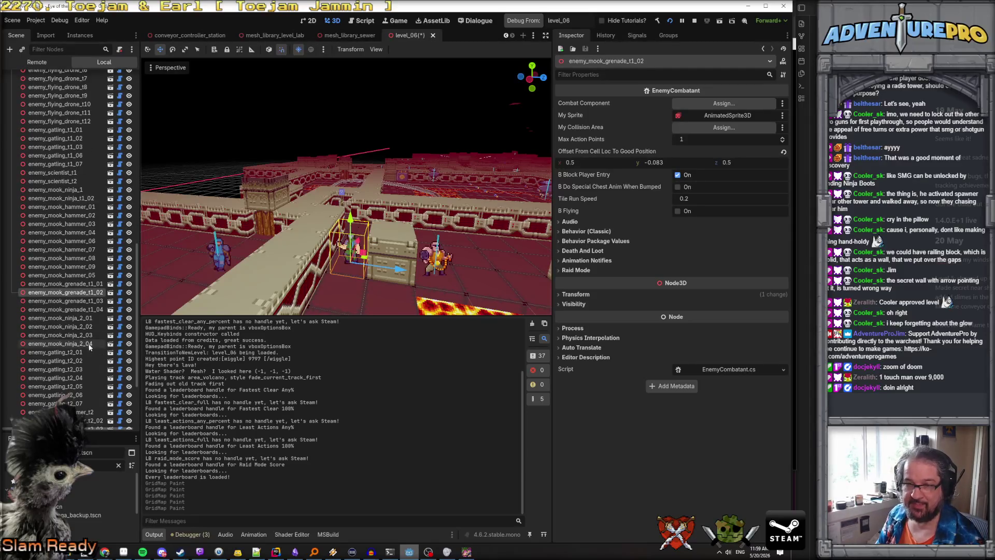
ctrl+click(82, 285)
ctrl+click(86, 300)
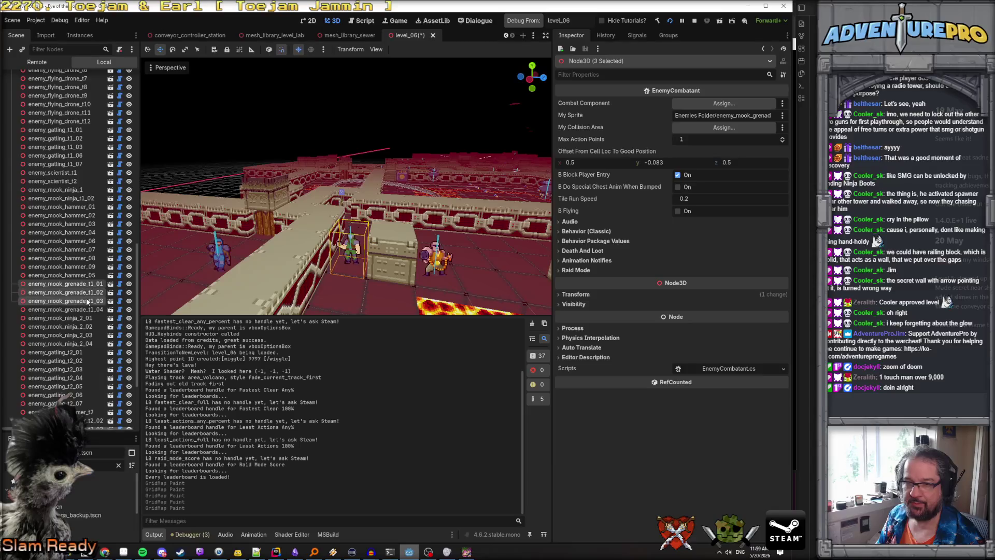
ctrl+click(88, 310)
click(675, 161)
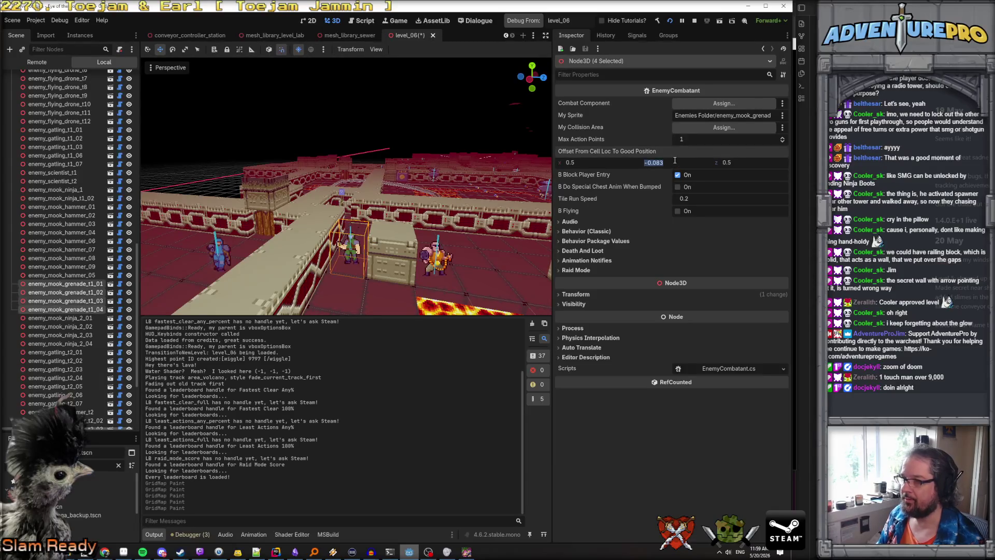
text(0)
key(Return)
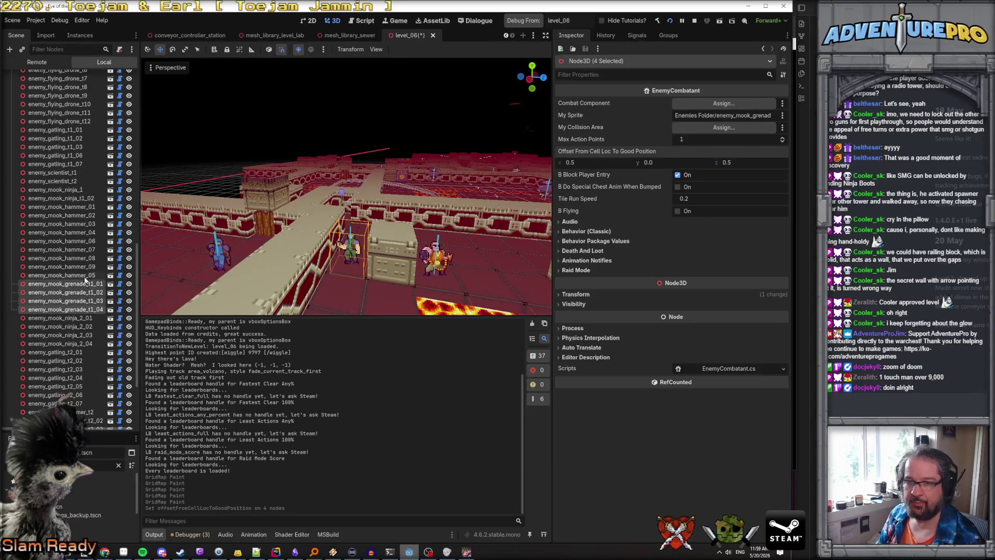
Step: Set Offset From Cell Loc y to 0 on all nine hammer mooks
click(86, 276)
shift+click(86, 209)
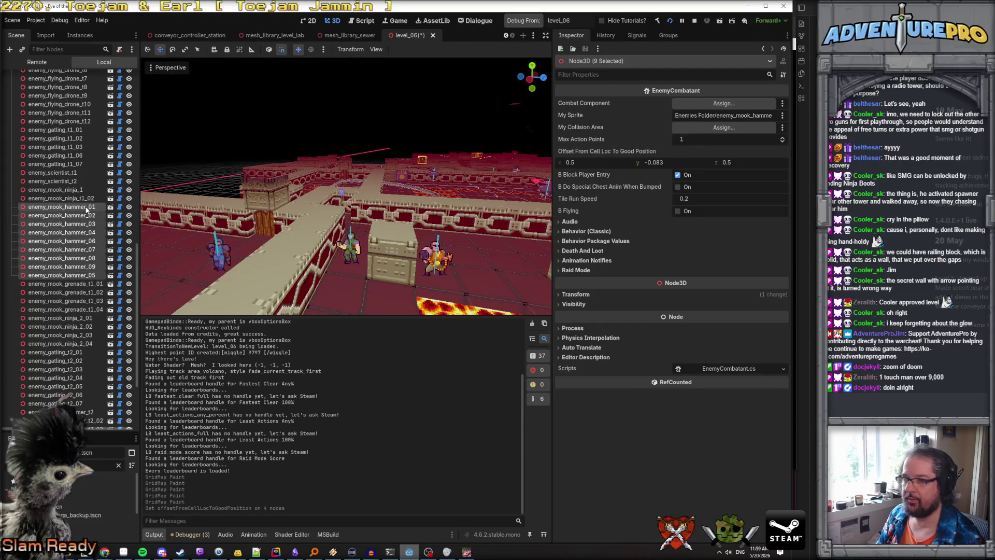
click(687, 162)
text(0)
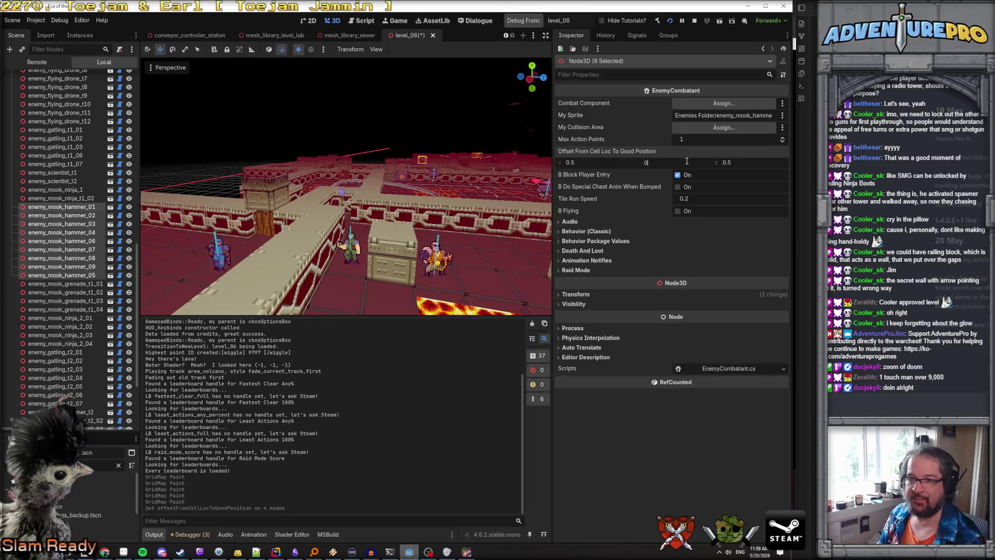
key(Return)
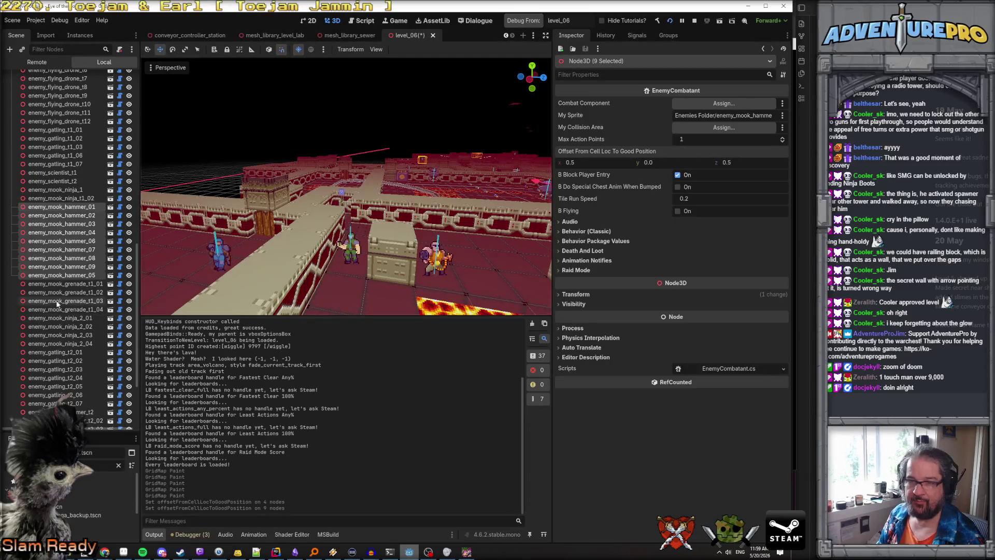
Step: Check the y offsets of the tier-2 ninjas, gatlings and hammer mooks, and the tier-1 ninjas
click(59, 317)
shift+click(73, 344)
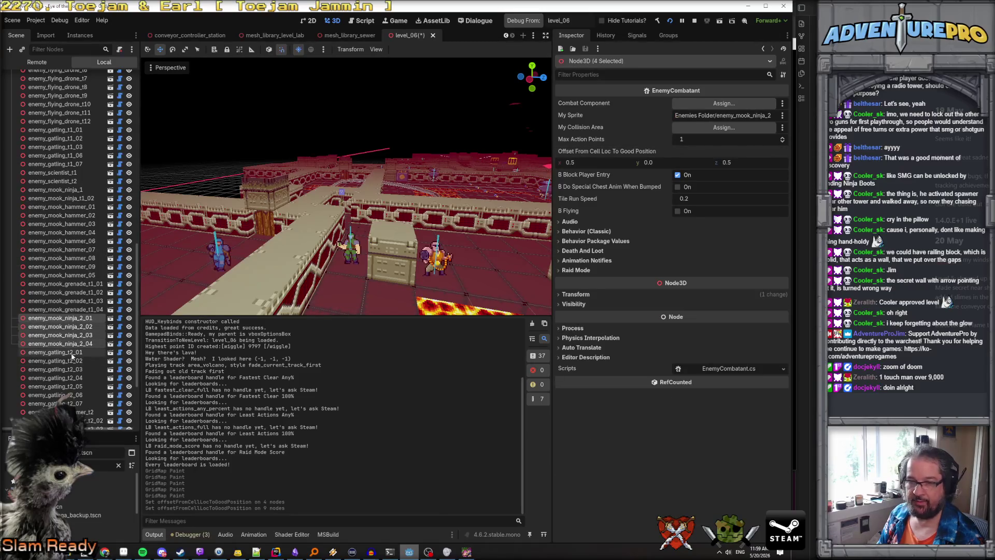
click(73, 354)
shift+click(76, 404)
scroll(76, 406, down, 3)
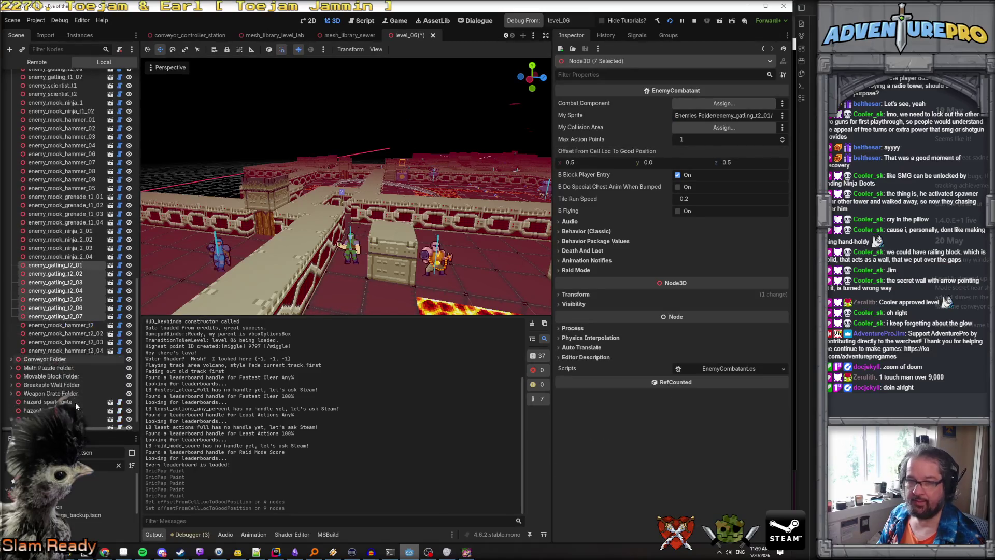
click(67, 325)
shift+click(73, 351)
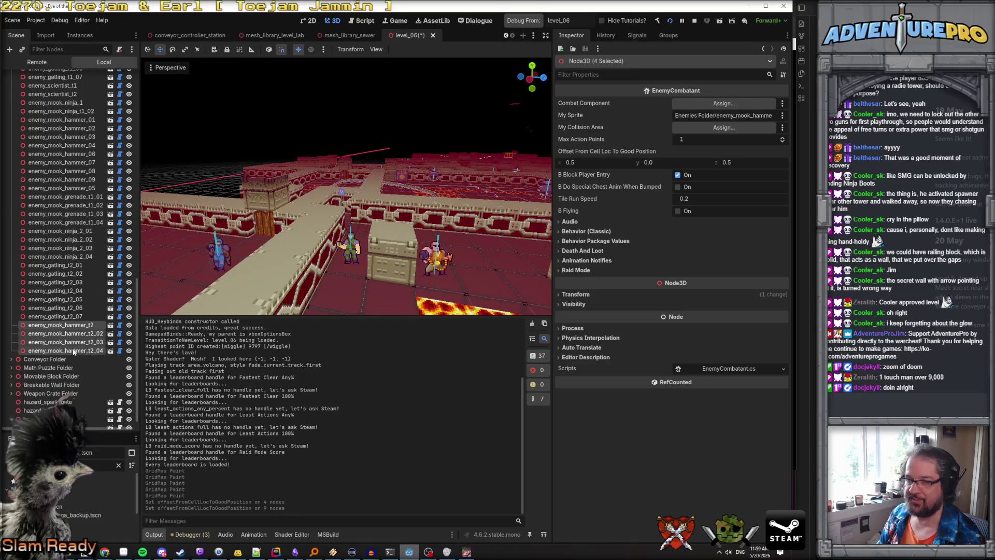
scroll(75, 290, up, 3)
click(62, 198)
shift+click(63, 190)
scroll(60, 253, up, 5)
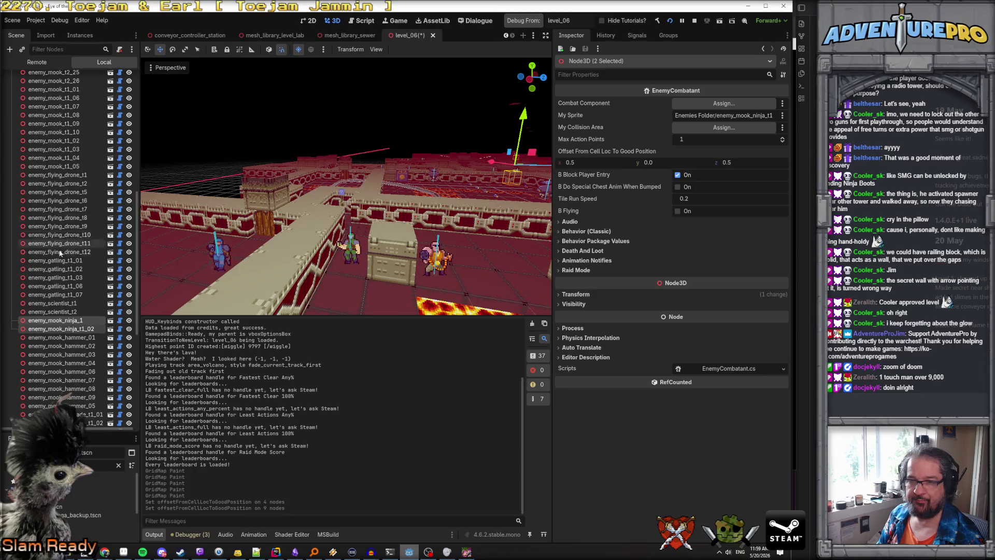
Step: Check the y offsets of the tier-1 gatlings, flying drones and 36 regular mooks
click(62, 304)
click(64, 294)
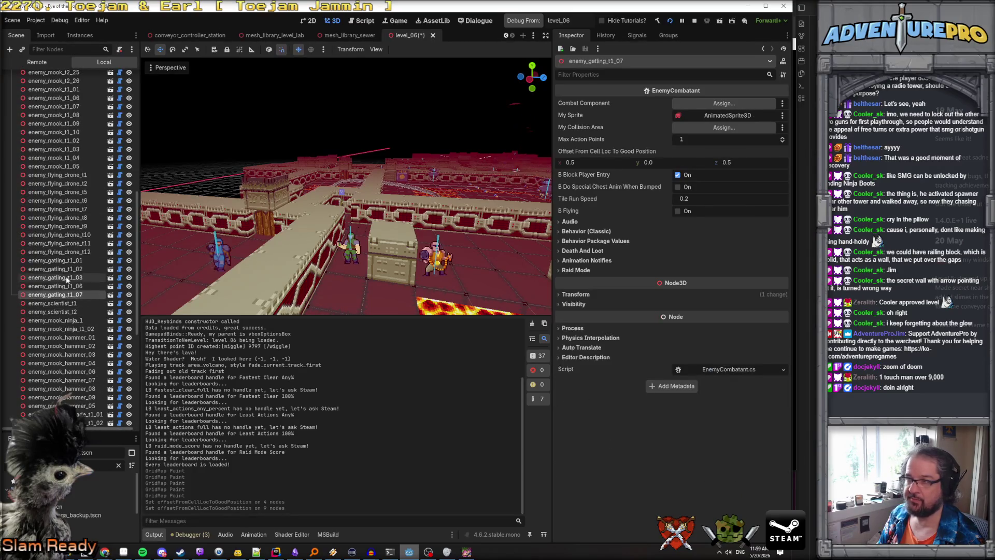
shift+click(66, 262)
click(67, 252)
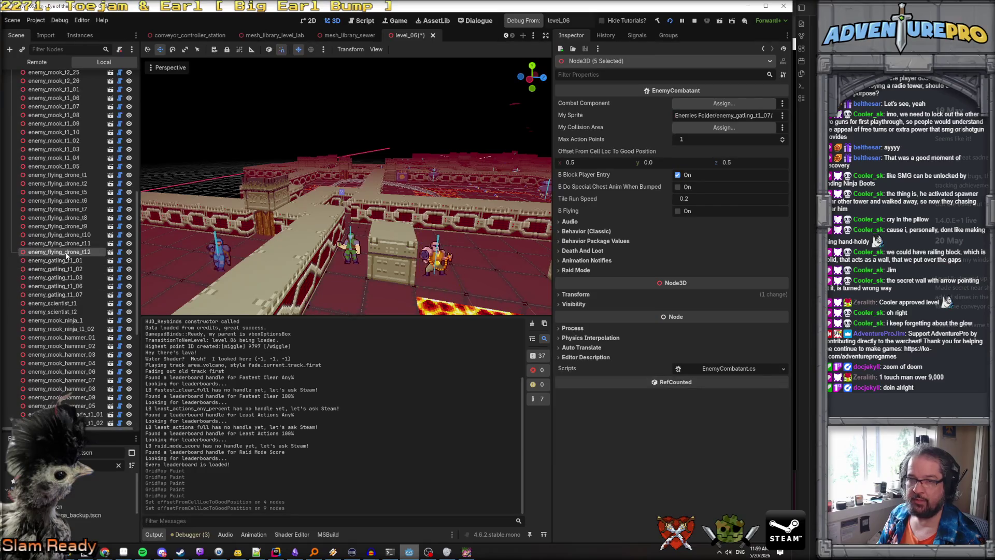
shift+click(67, 177)
scroll(71, 216, up, 2)
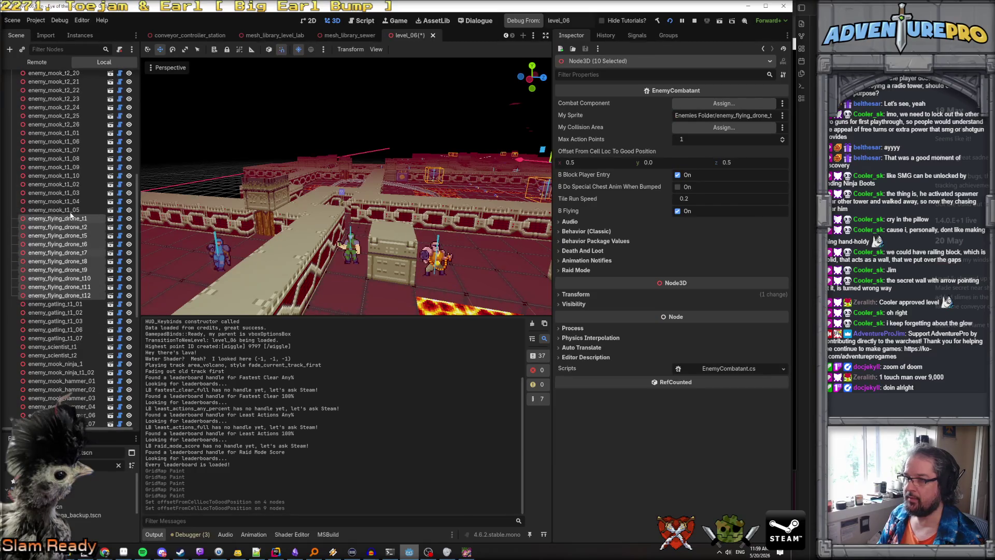
click(71, 211)
scroll(71, 213, up, 8)
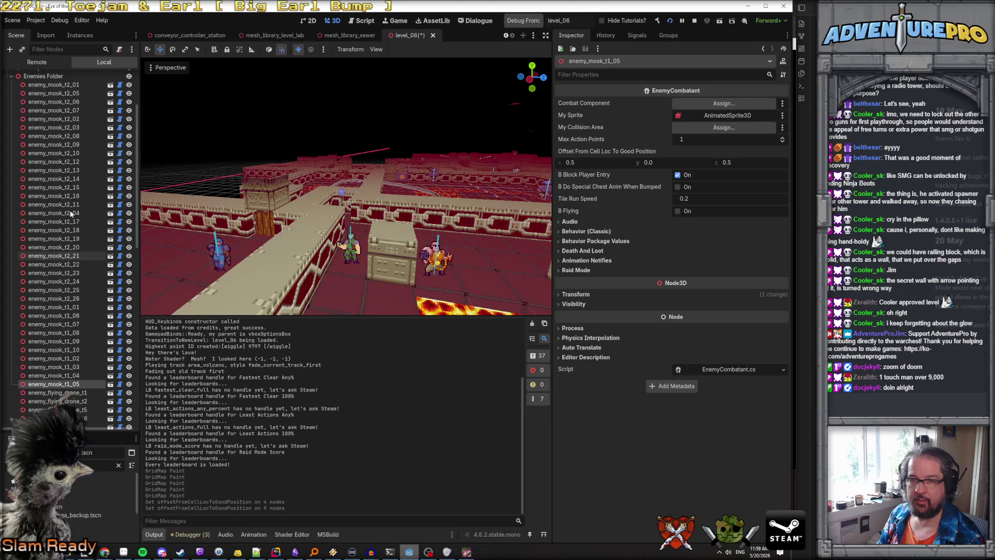
shift+click(56, 86)
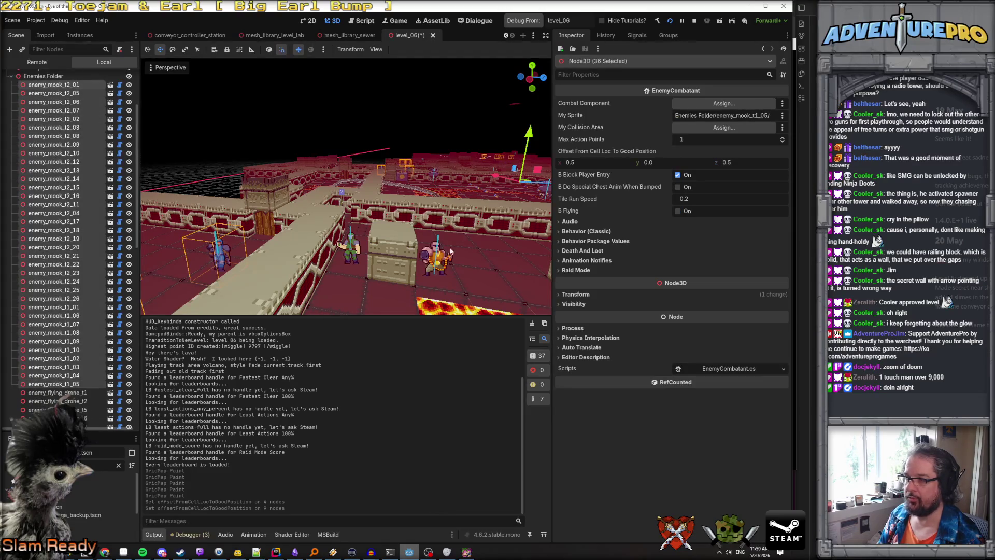
click(69, 89)
click(57, 76)
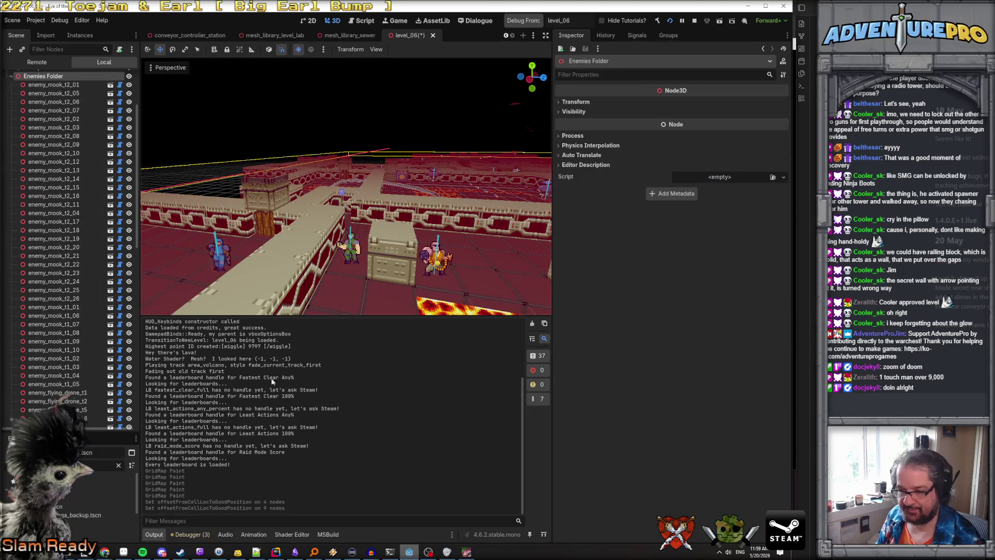
Step: Tick the grenadesmen feet bug on the Level 6 Trello card and return to the game
mouse_move(105, 552)
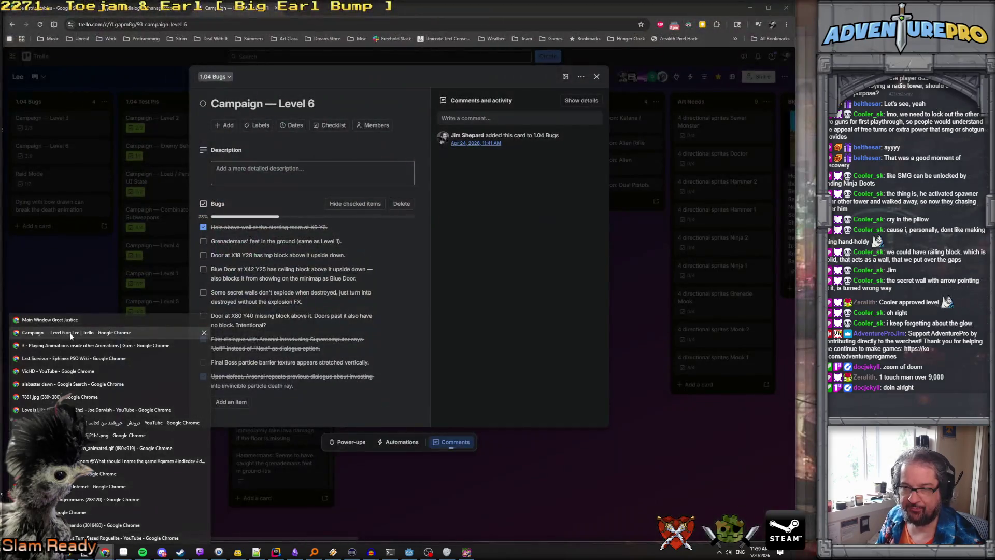
click(71, 334)
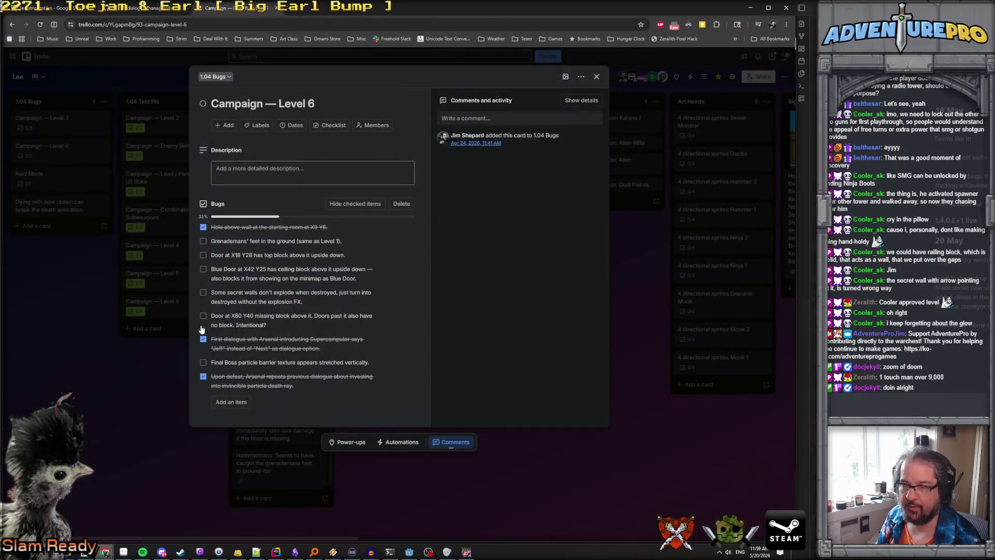
click(204, 242)
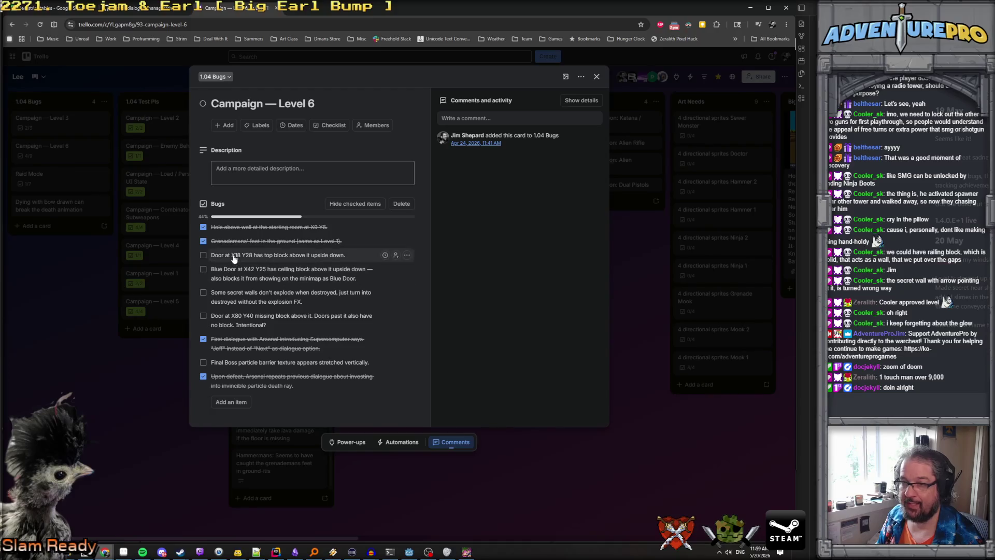
key(alt+Tab)
Step: Teleport to X18 Y28 via the debug console and collect the chicken
key(grave)
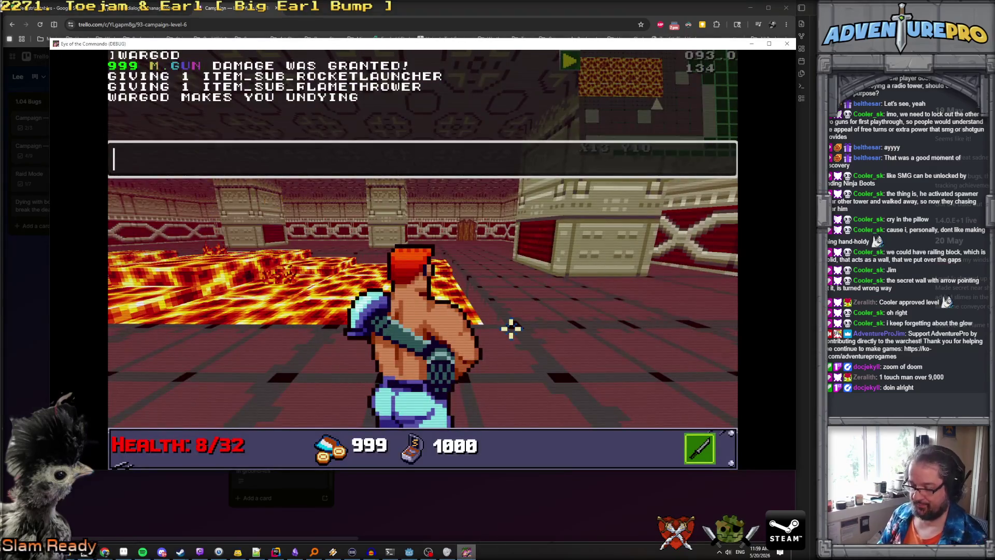
text(28)
key(Return)
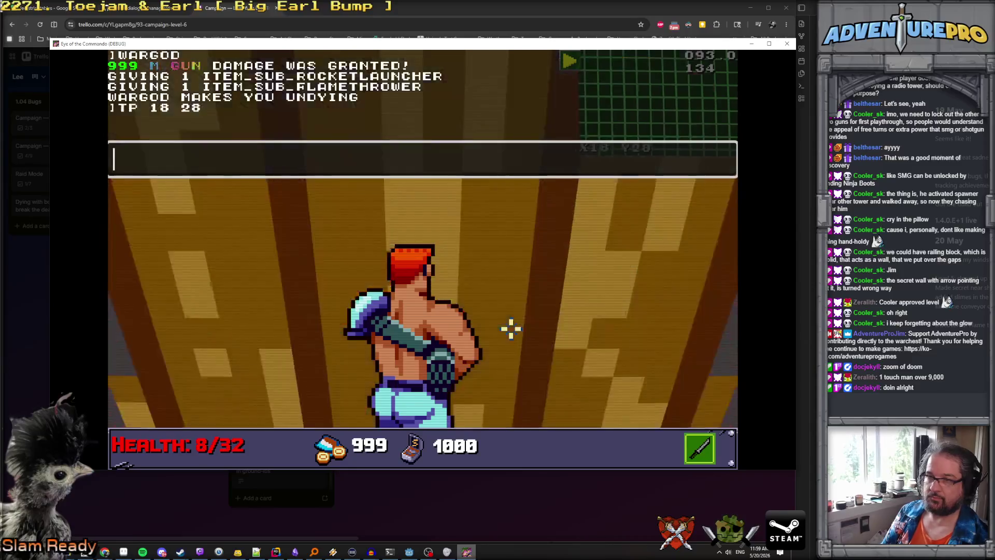
key(grave)
key(s)
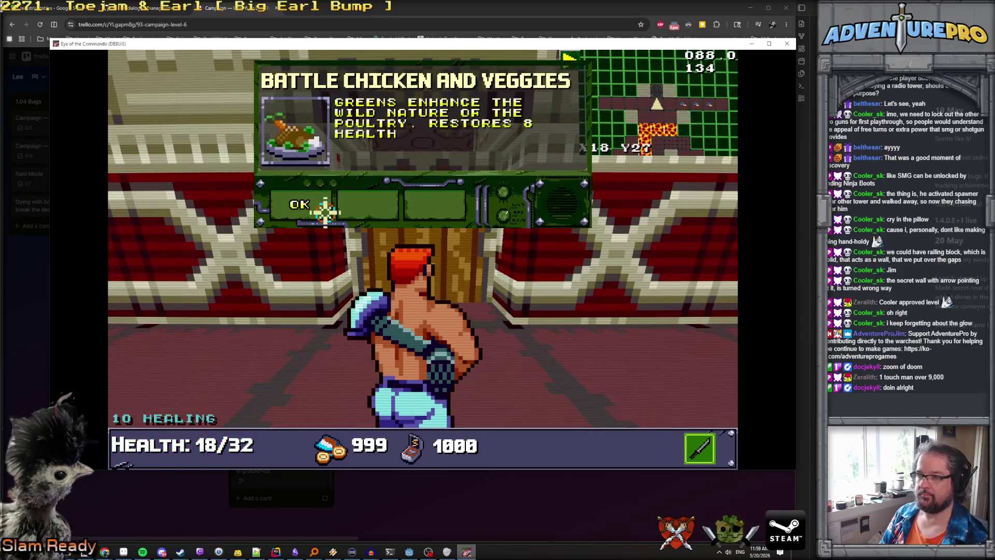
click(322, 207)
Step: Punch the nearby enemies up the corridor, collecting the Freedom Medal along the way
key(d)
key(space)
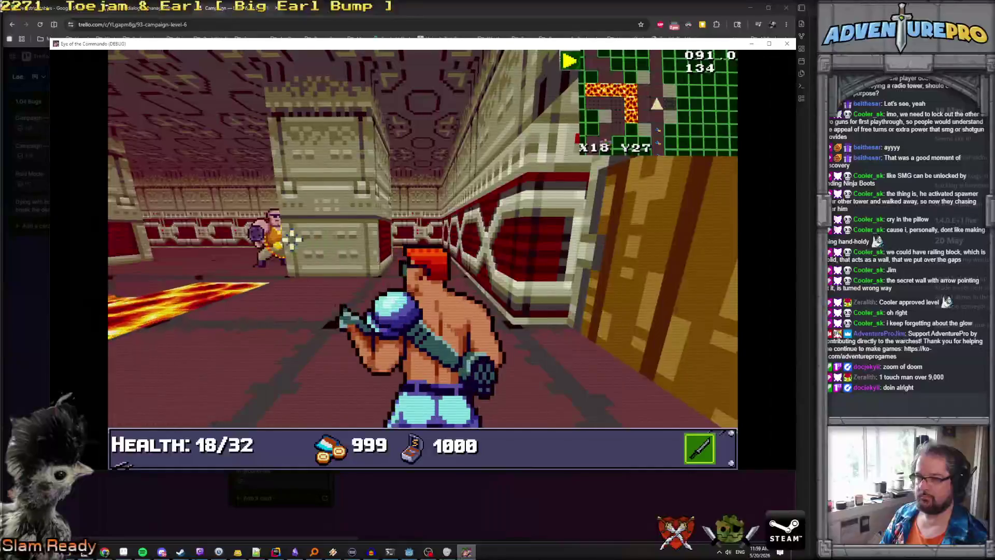
key(a)
key(a)
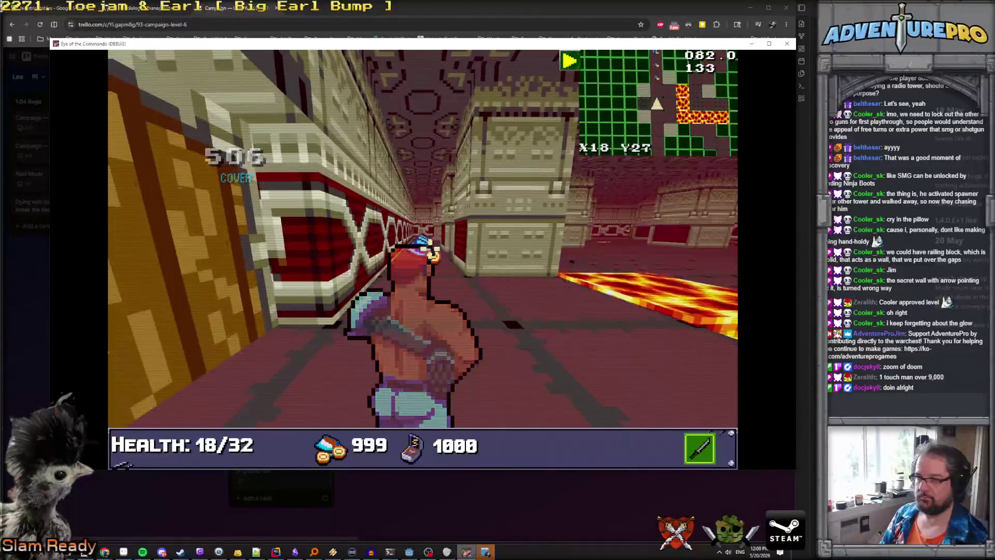
key(w)
key(w)
click(333, 213)
key(d)
key(space)
key(w)
key(w)
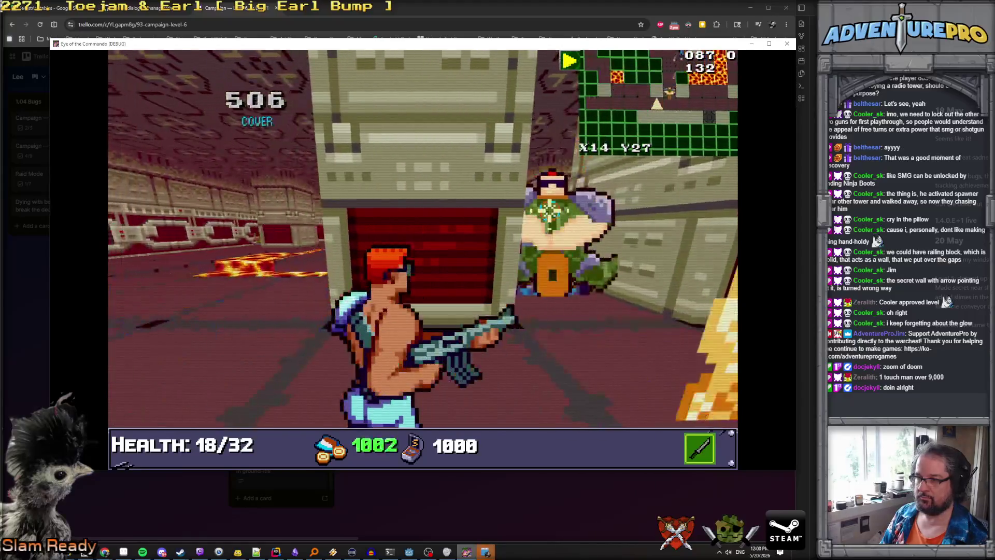
key(space)
Step: Head toward X15 Y26 shooting enemies, closing the CONTROL tutorial and firing explosive and FIRE ammo
key(d)
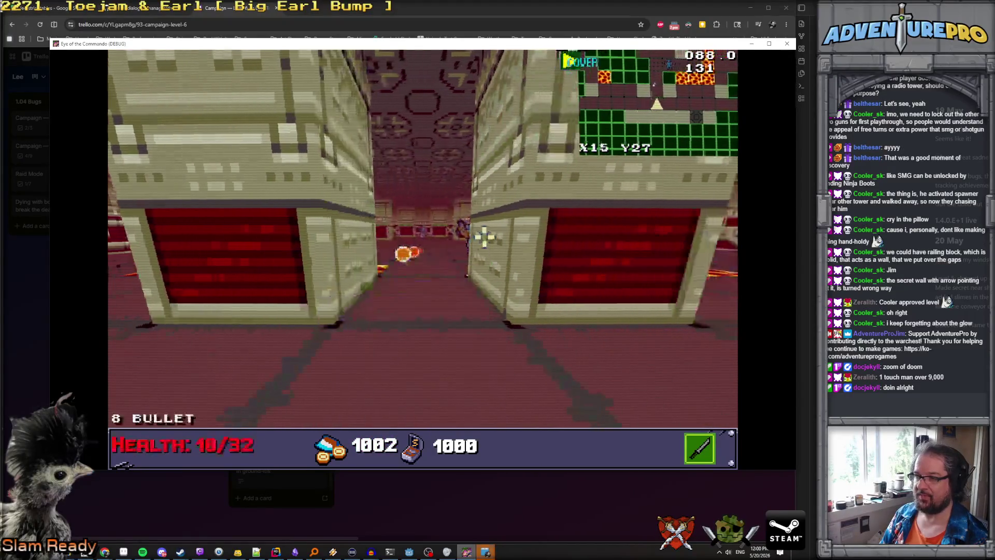
key(w)
key(w)
key(space)
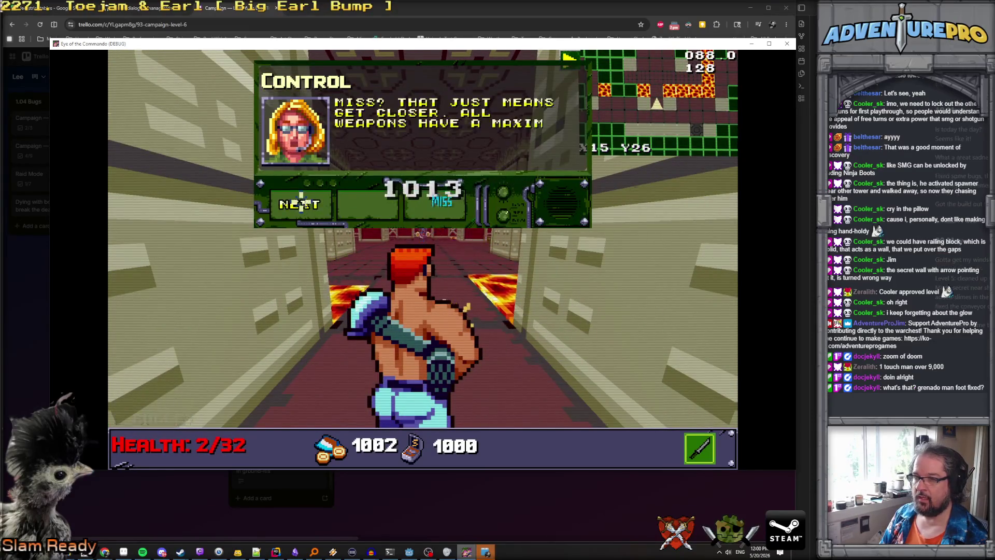
click(287, 204)
key(Up)
key(Up)
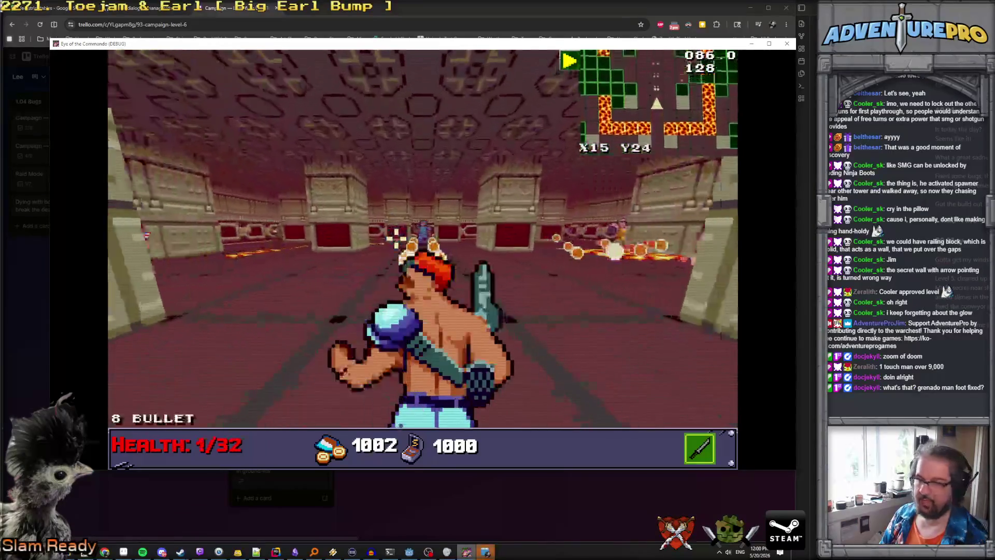
key(Down)
key(Down)
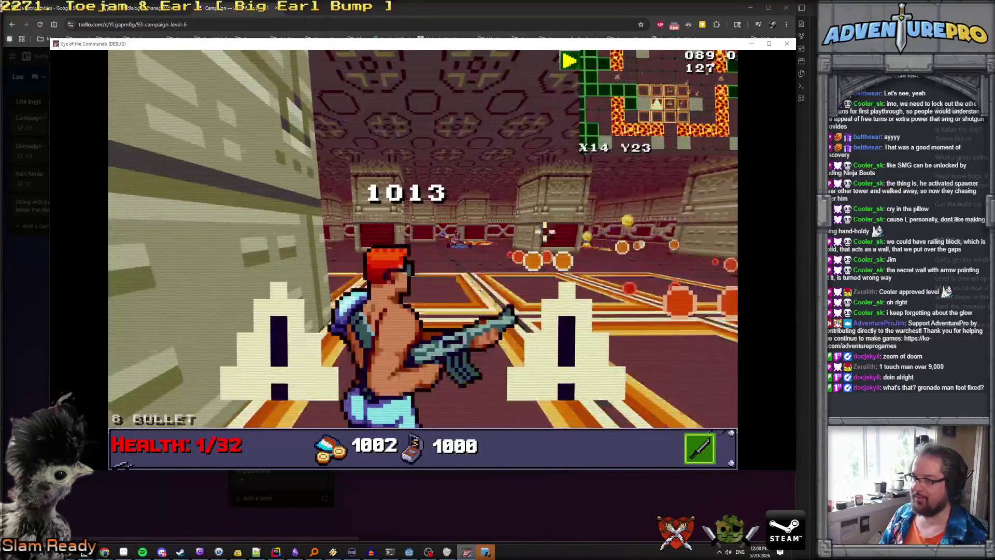
scroll(492, 244, down, 1)
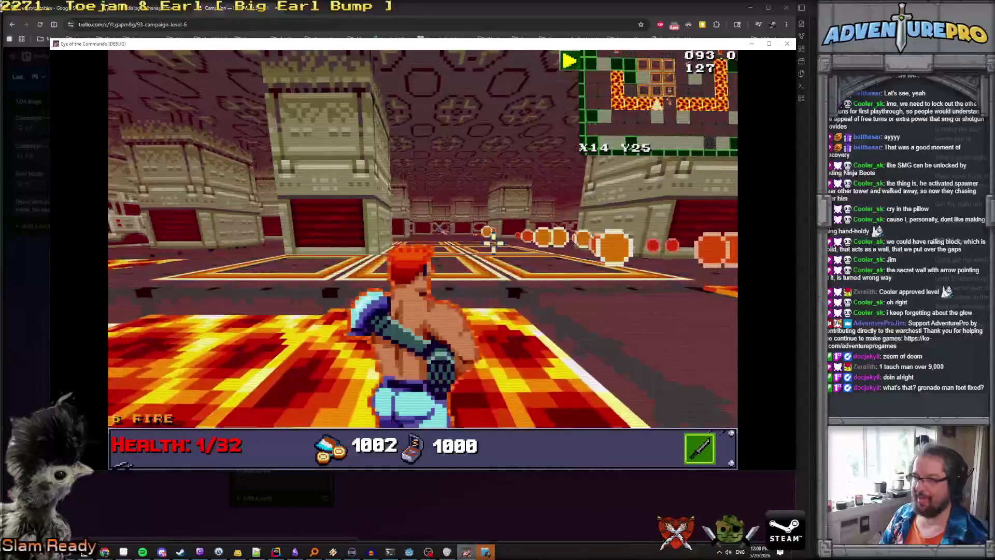
click(491, 243)
Step: Move through X15 Y26, X17 Y27 and X18 Y26, ending facing the wooden door
key(Right)
key(Up)
key(Down)
key(Right)
key(Right)
key(Up)
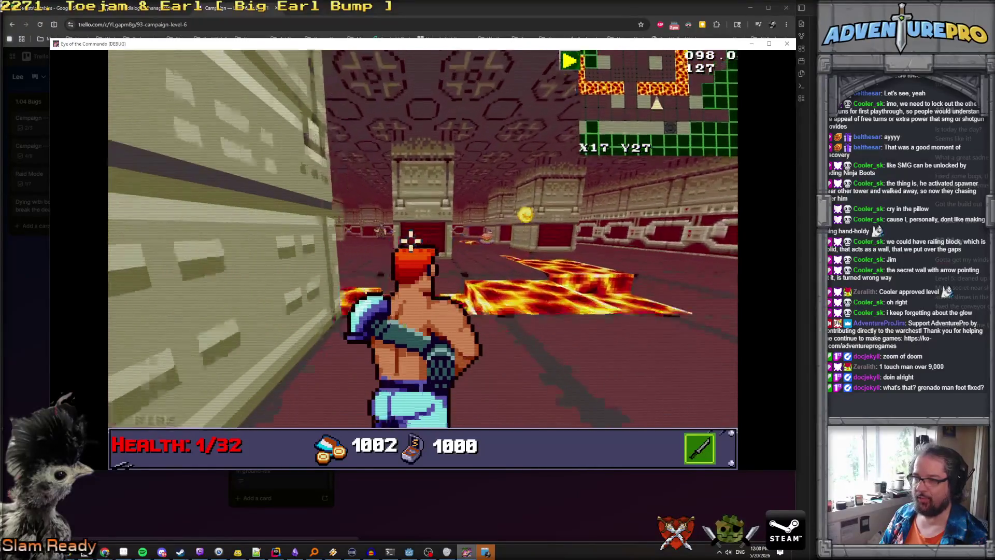
key(Up)
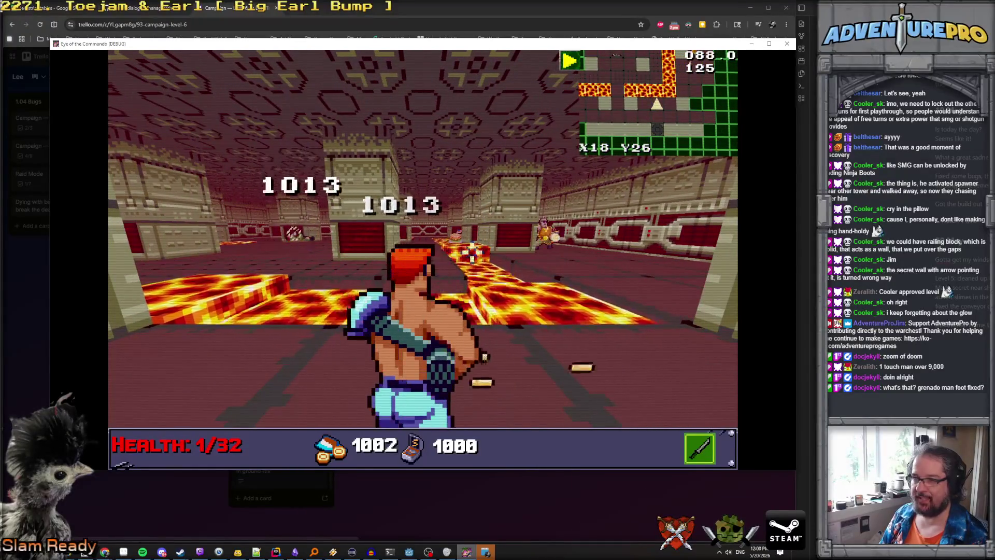
key(Right)
key(Down)
key(Up)
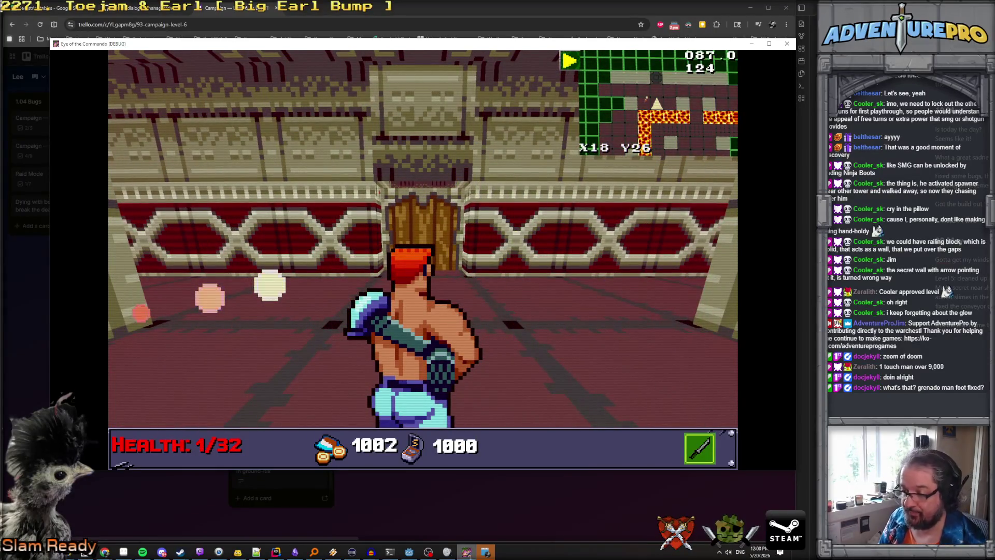
click(409, 552)
Step: Turn the view toward the door wall, select the GridMap and raise the editing floor to 1
drag(346, 207, 290, 208)
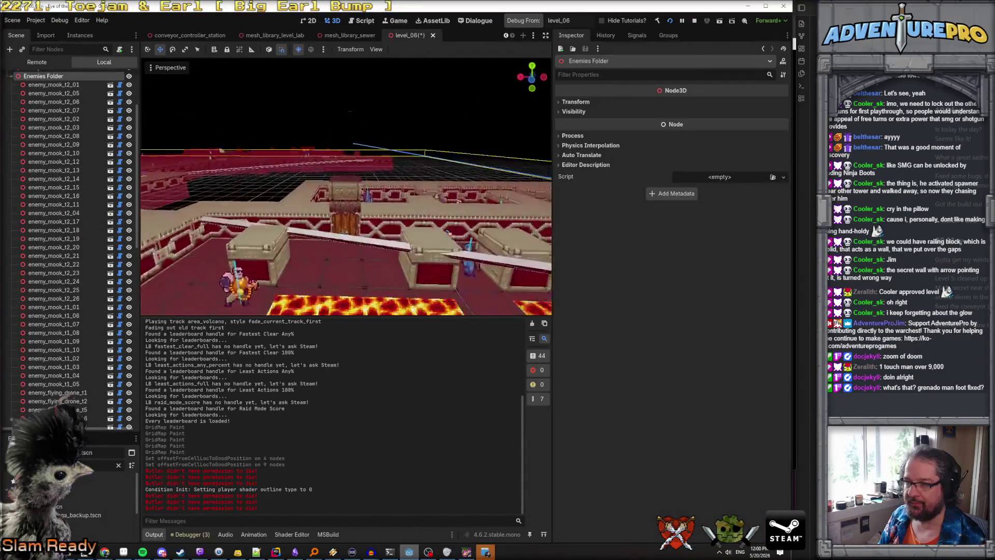
scroll(454, 258, up, 2)
click(342, 203)
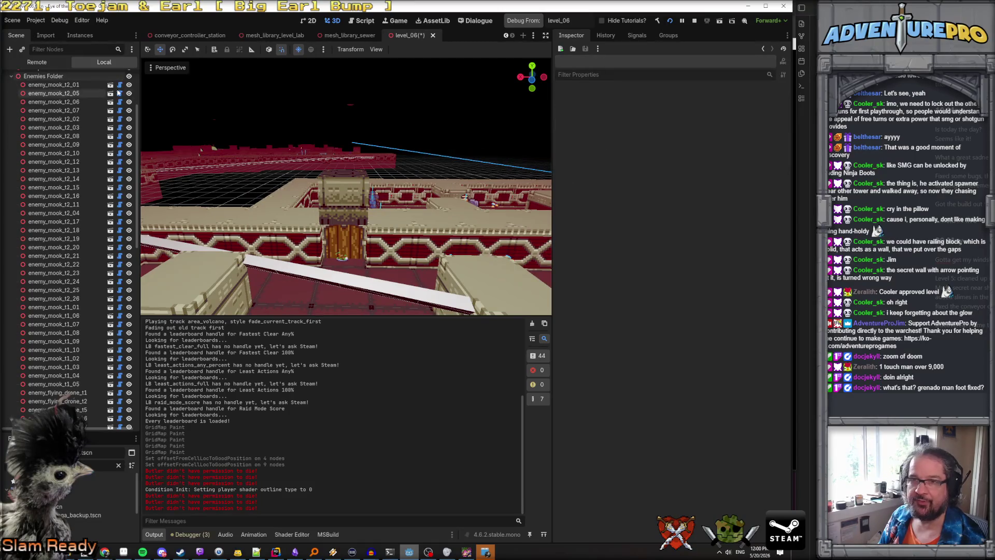
scroll(59, 86, up, 3)
click(36, 112)
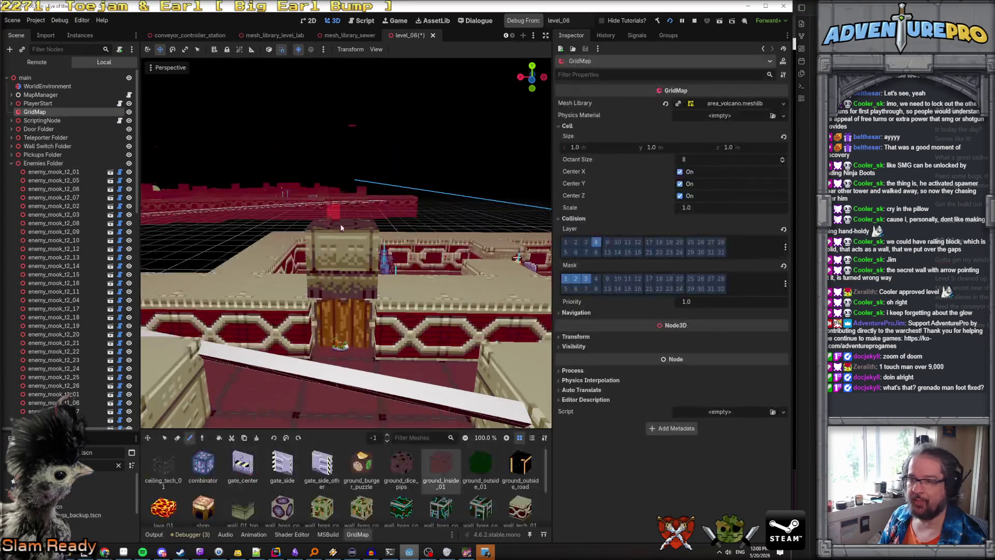
key(q)
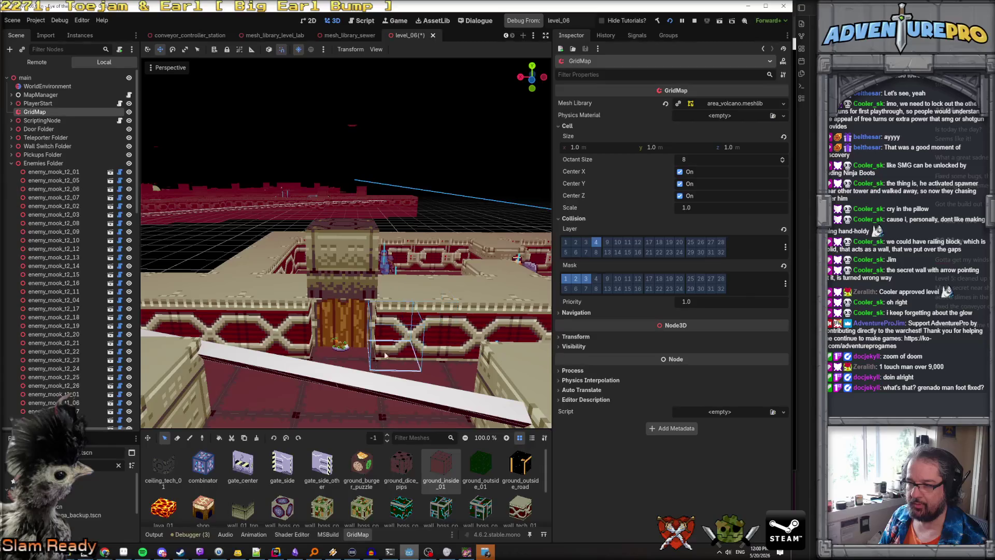
key(3)
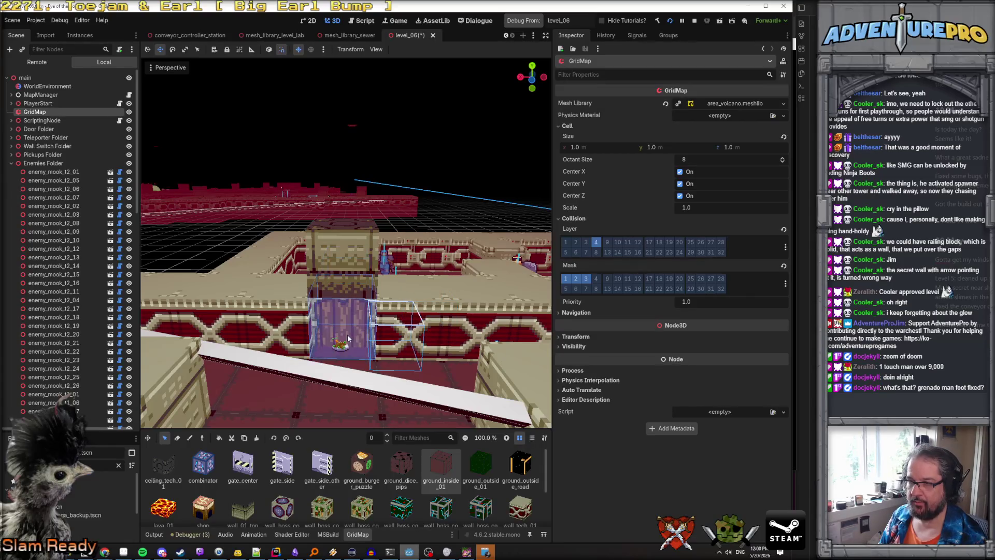
key(3)
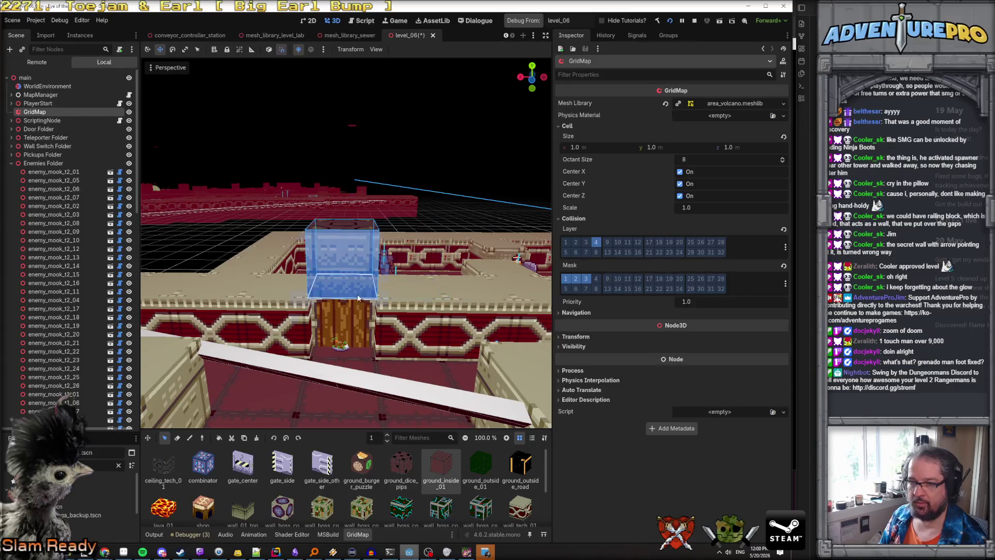
Step: Paint a wall block beside the pillar above the wooden door
click(204, 438)
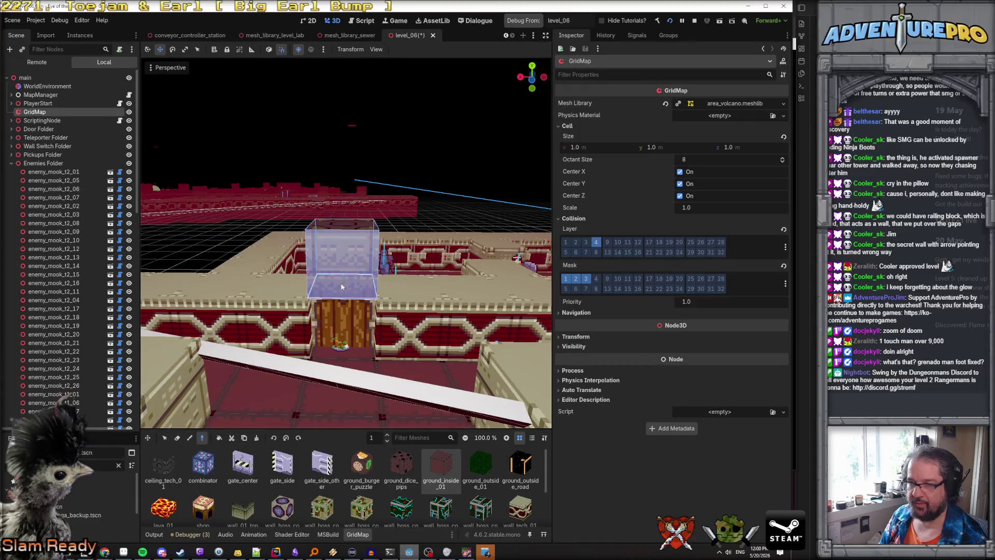
click(190, 438)
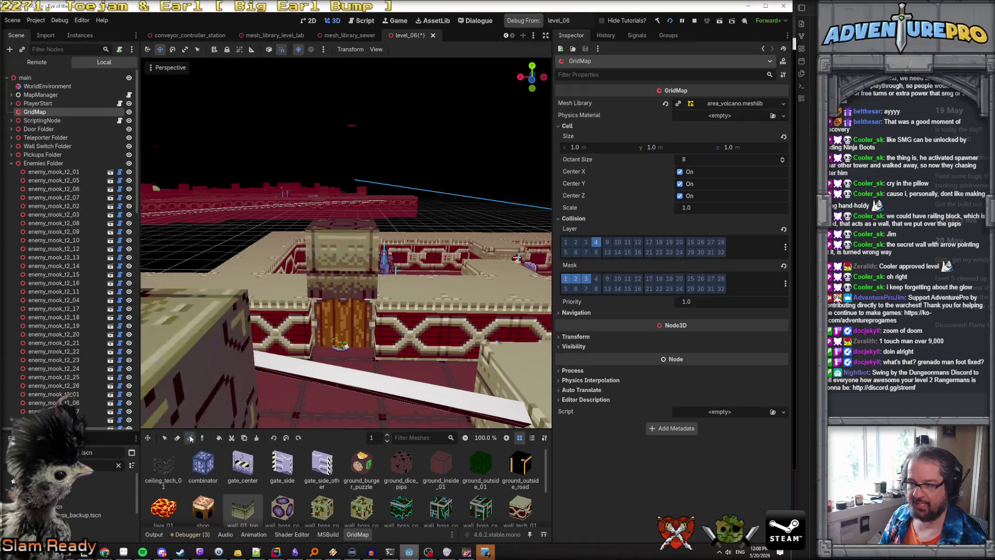
click(390, 287)
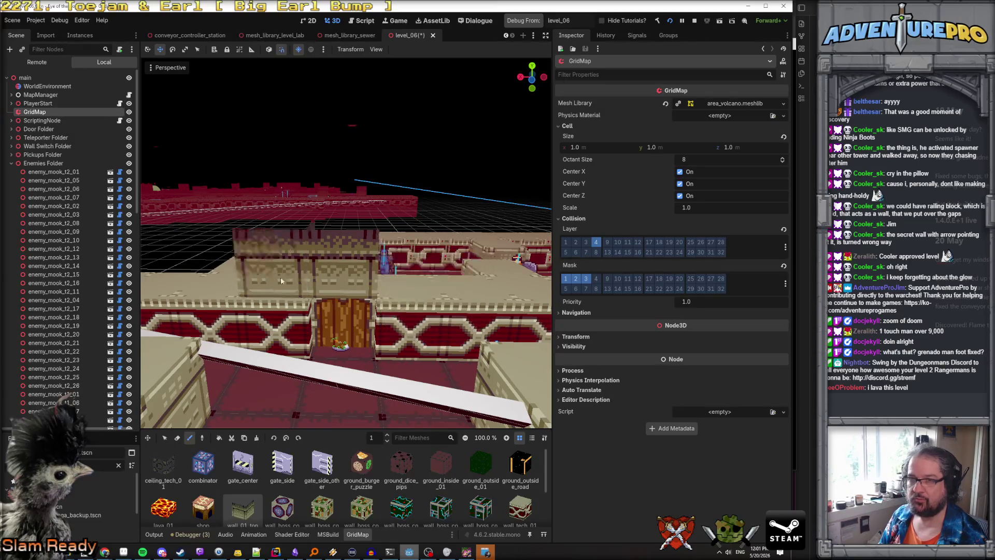
click(44, 96)
Step: Fly the editor camera across the lava, walls and teleporter pad to review the level
key(w)
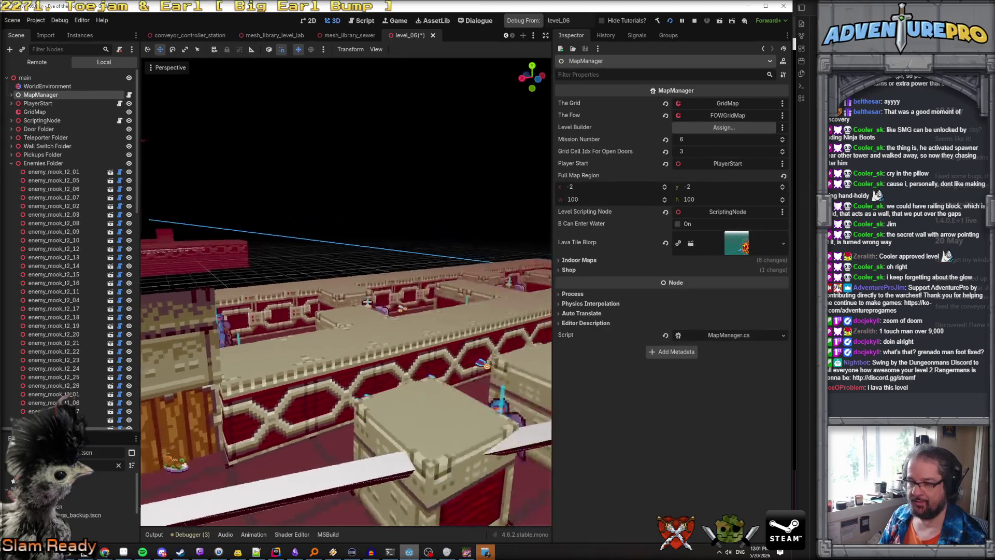
key(w)
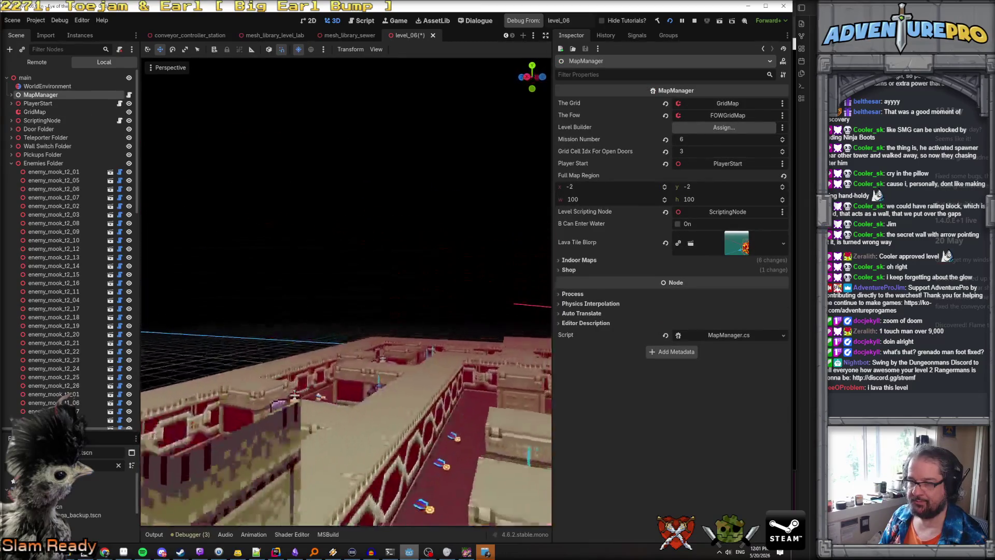
key(w)
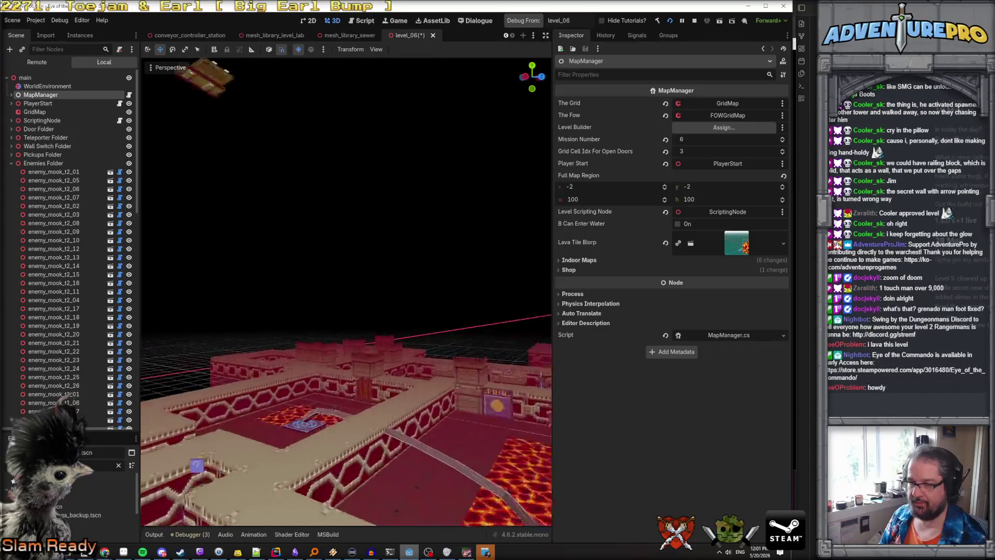
key(w)
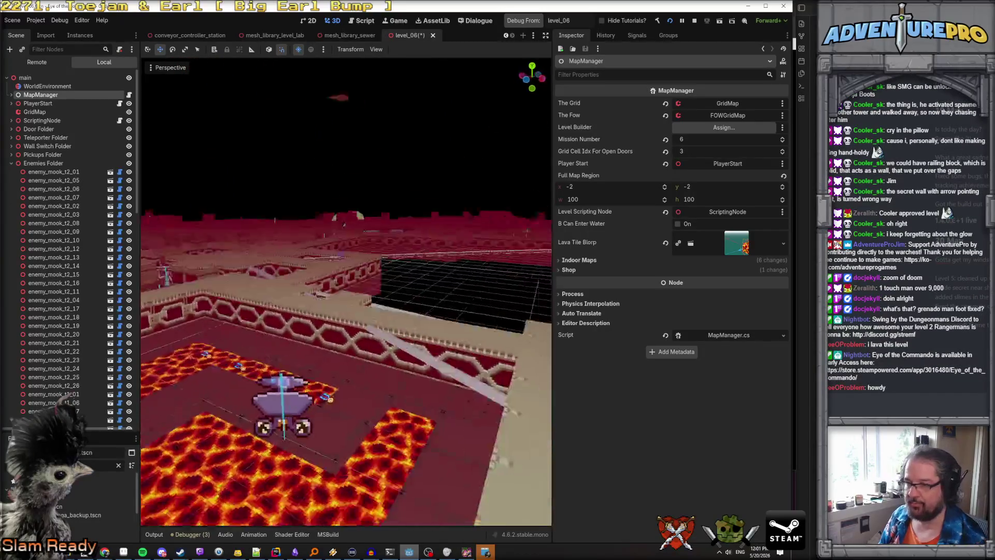
key(w)
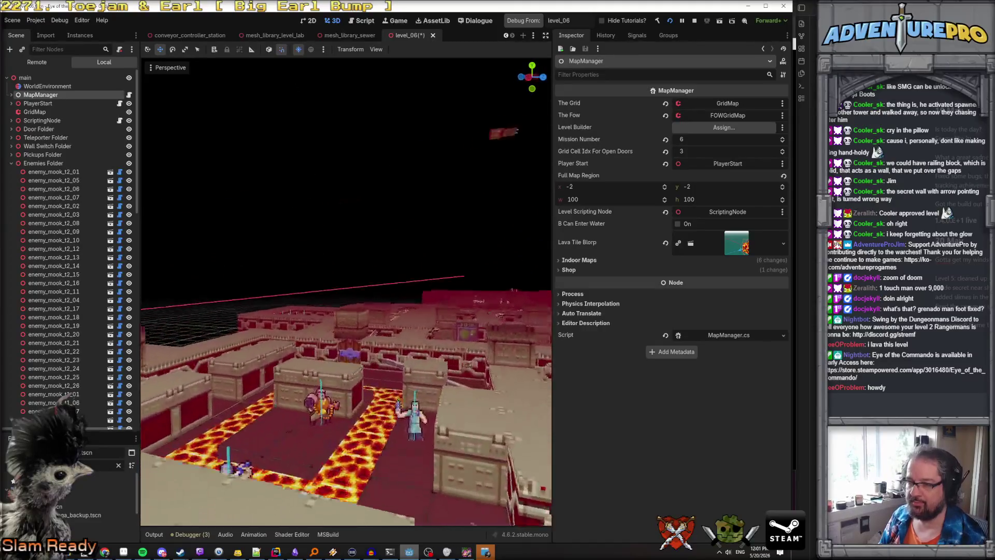
key(w)
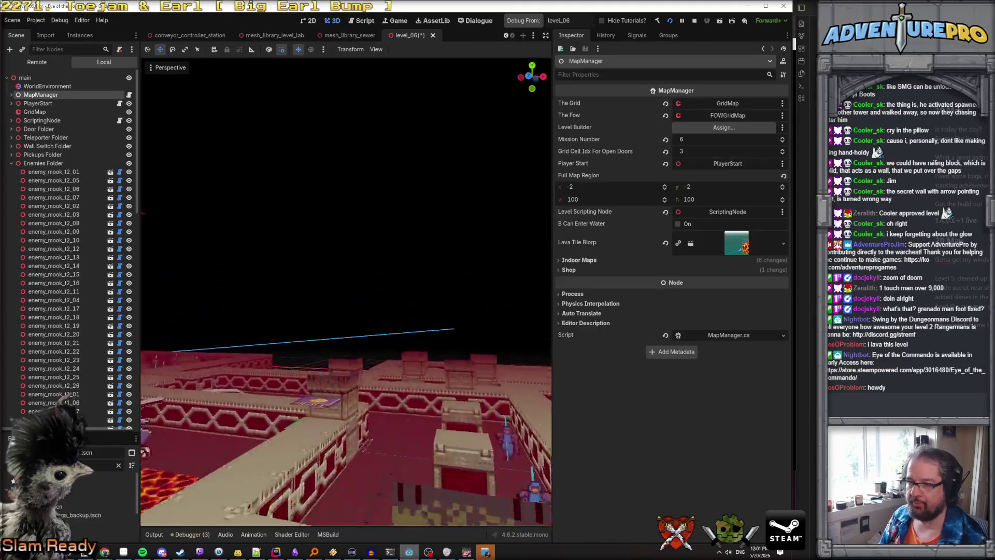
key(w)
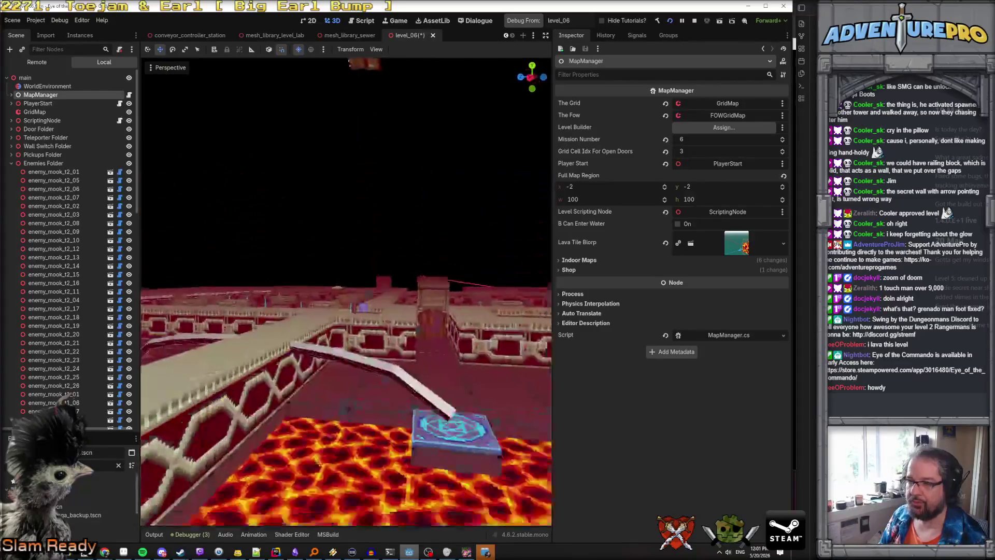
key(w)
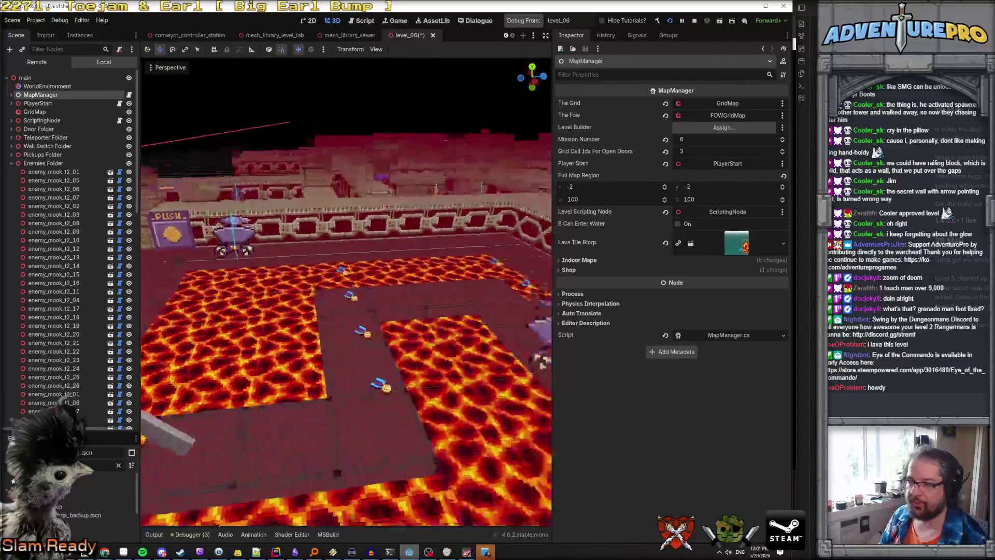
key(w)
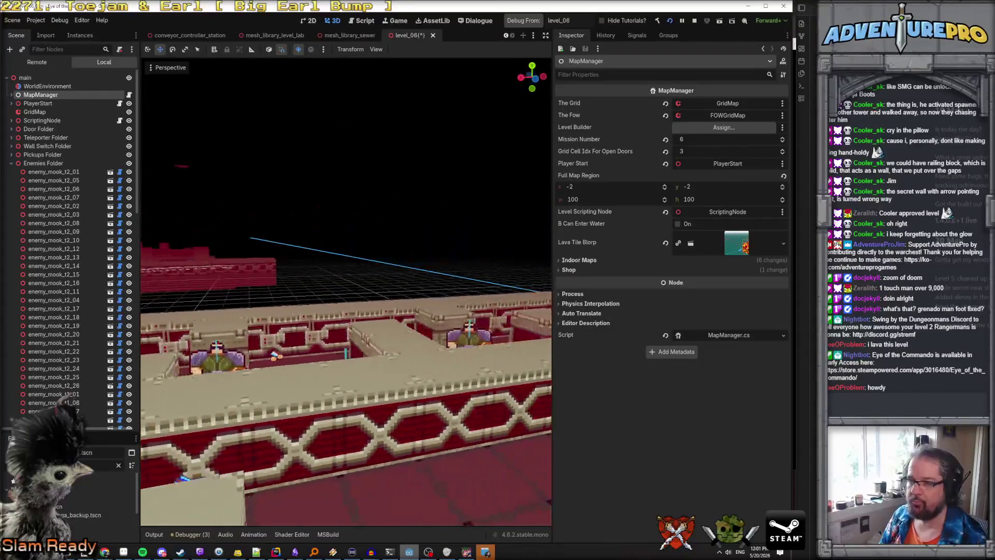
Step: Save the level_06 scene and bring the Level 6 bug card forward in Chrome
key(ctrl+s)
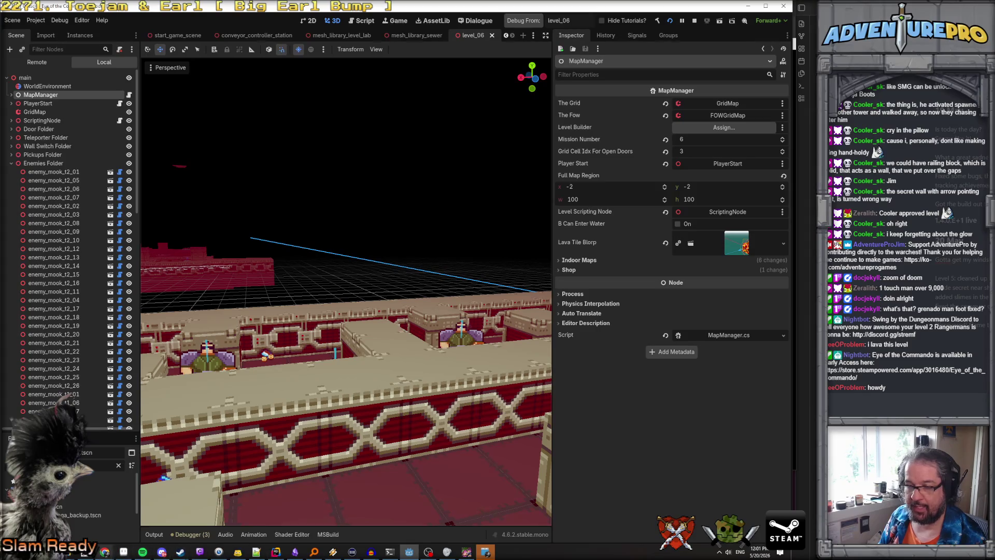
mouse_move(105, 552)
click(104, 334)
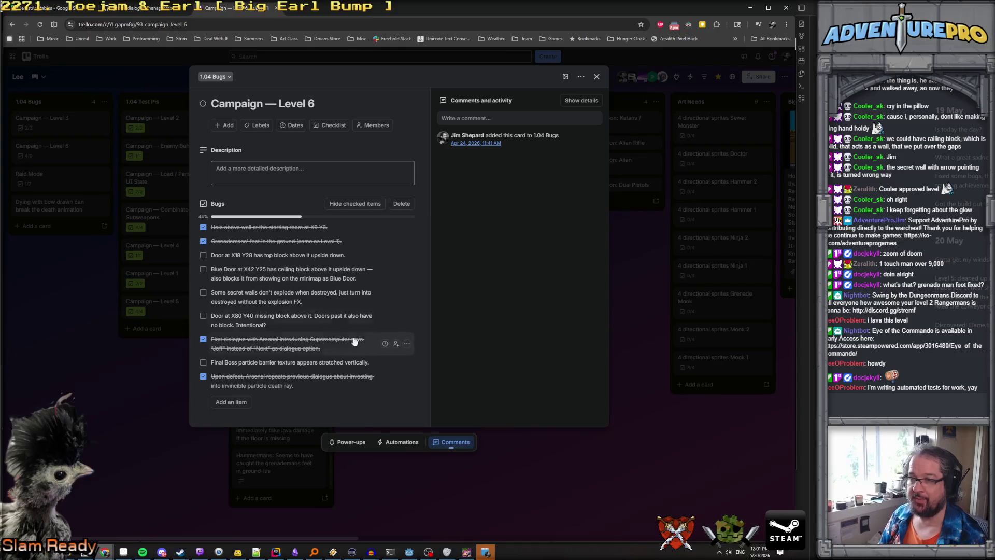
Step: Read through the remaining Level 6 Bugs checklist items, then switch back to Godot
mouse_move(447, 551)
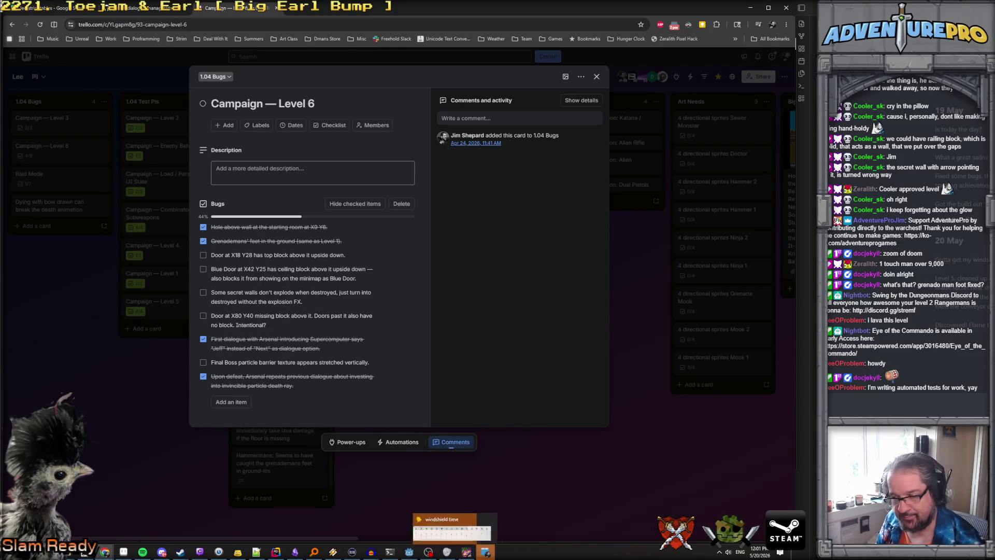
mouse_move(352, 551)
mouse_move(488, 554)
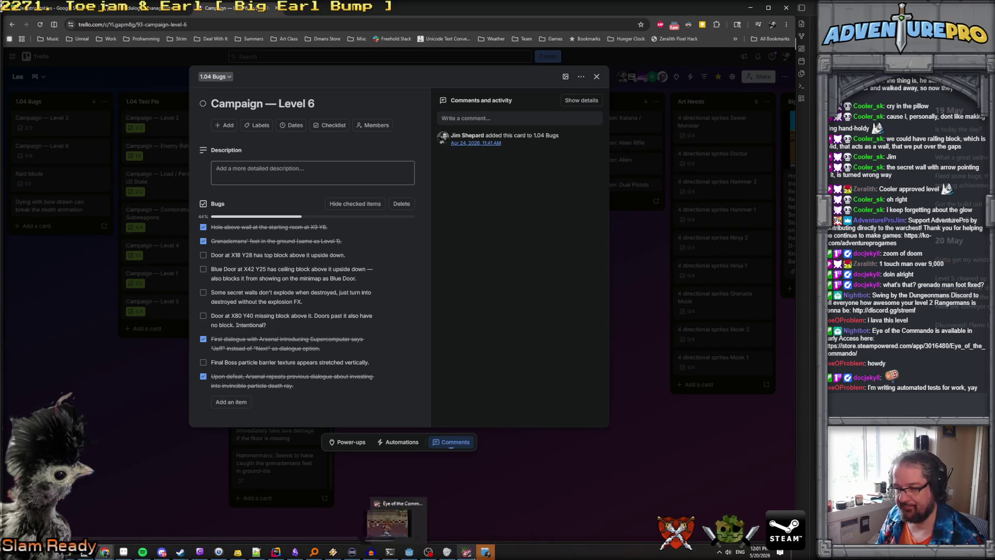
click(410, 553)
scroll(441, 415, up, 5)
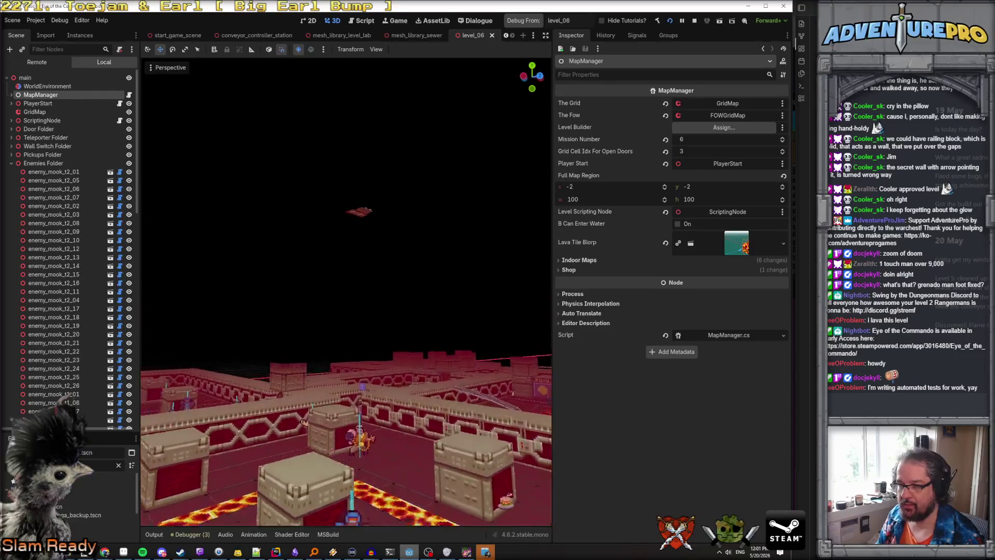
scroll(346, 290, up, 5)
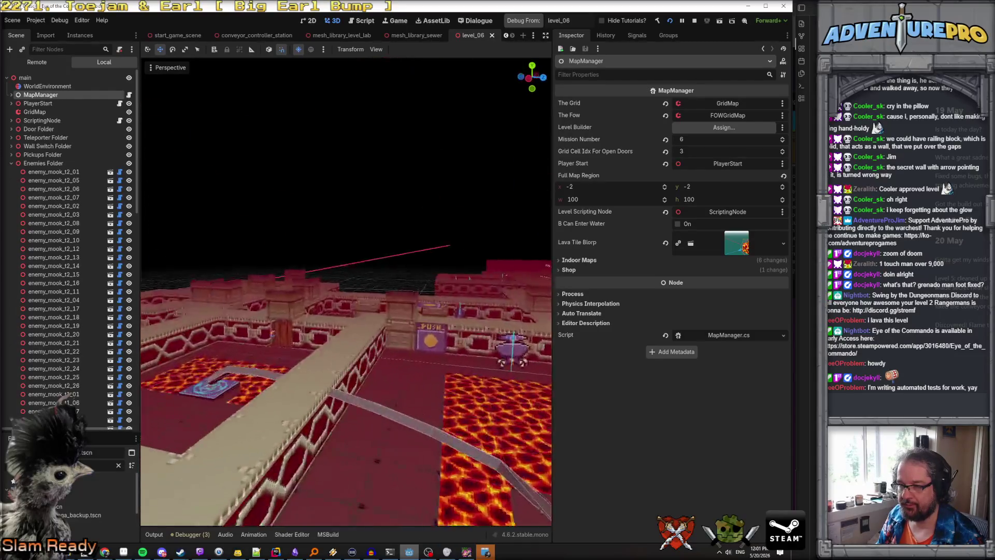
drag(346, 290, 346, 259)
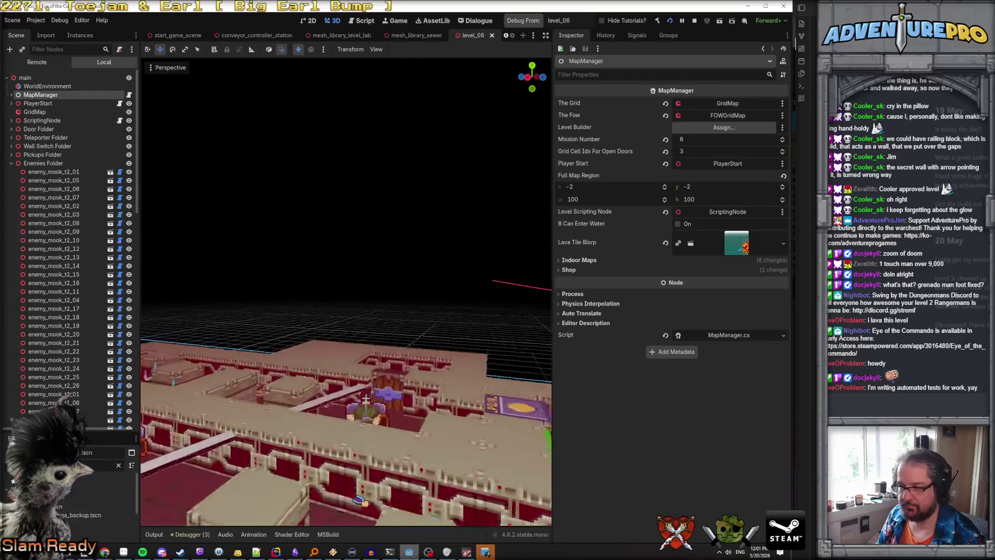
scroll(346, 291, down, 3)
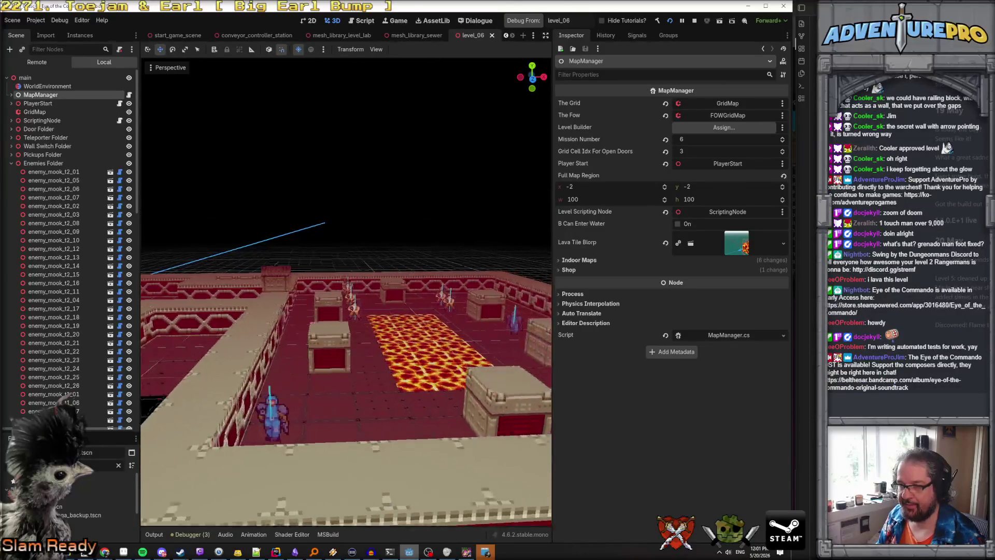
mouse_move(321, 311)
mouse_down()
mouse_move(357, 310)
mouse_move(369, 331)
mouse_move(336, 272)
mouse_move(286, 248)
mouse_move(437, 402)
mouse_up()
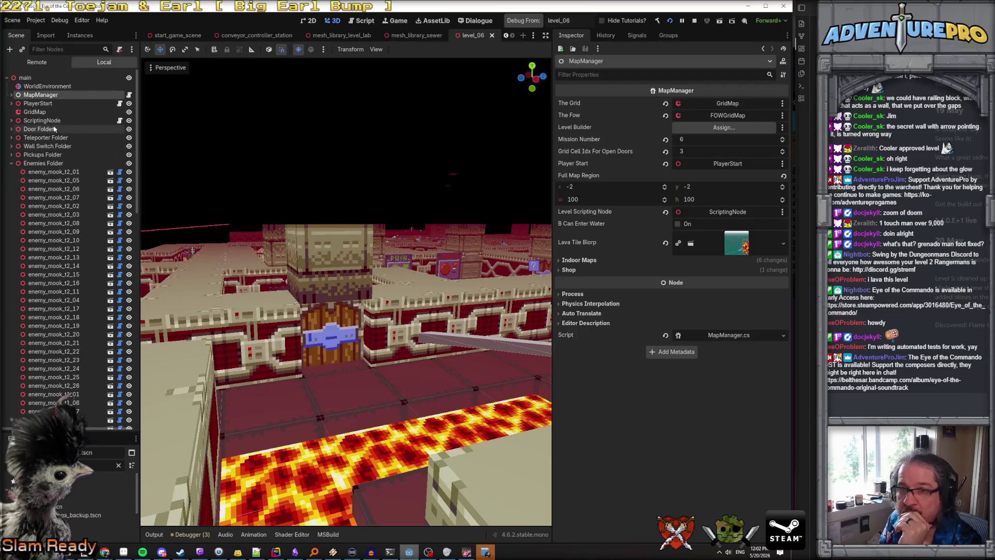
click(35, 111)
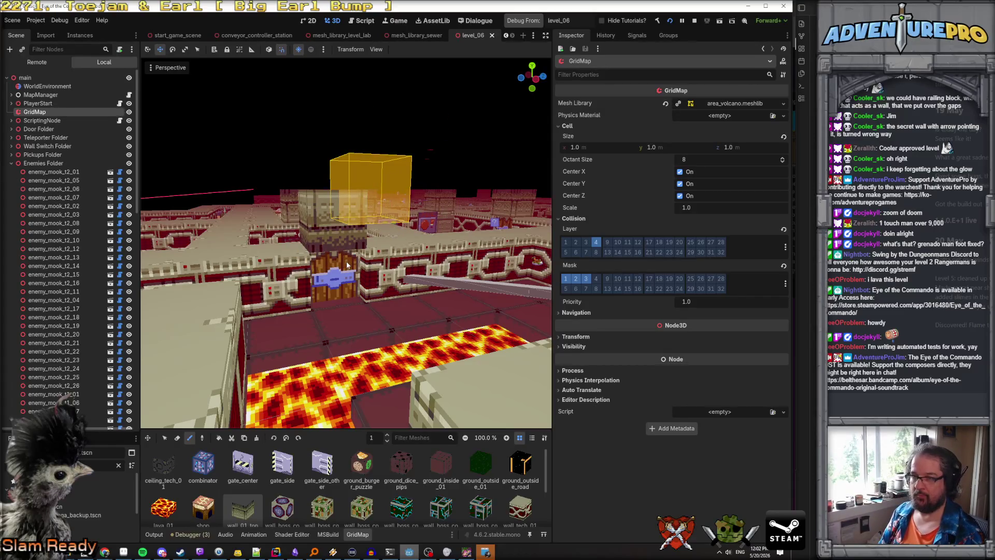
Step: Lower the grid floor and mark the wall-block cells above the door along the wall top
key(q)
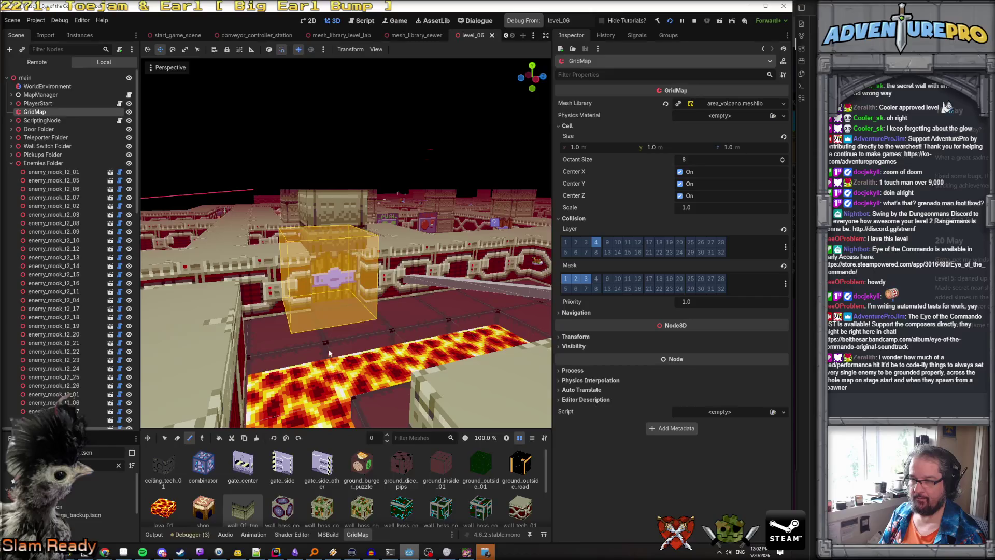
scroll(313, 231, up, 6)
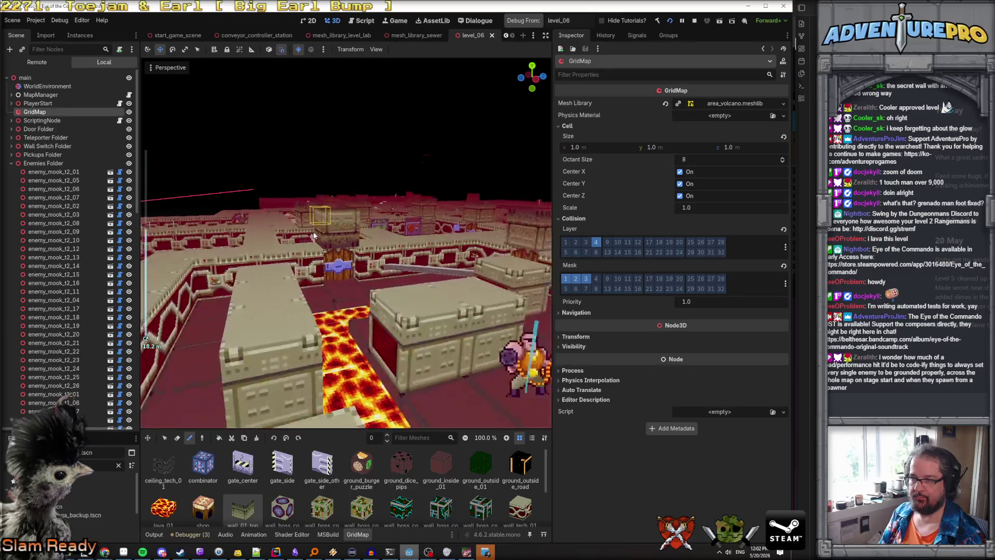
scroll(233, 147, down, 5)
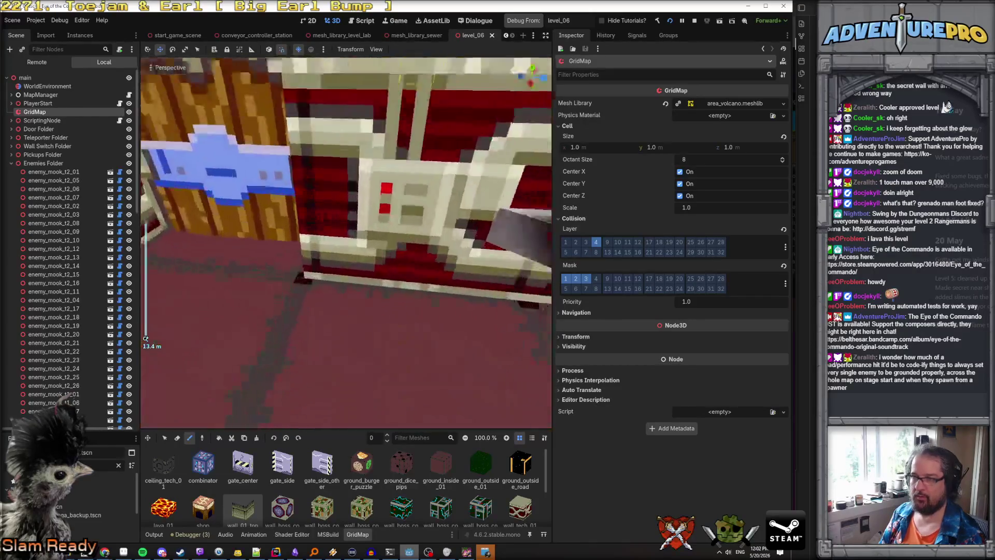
drag(232, 146, 272, 218)
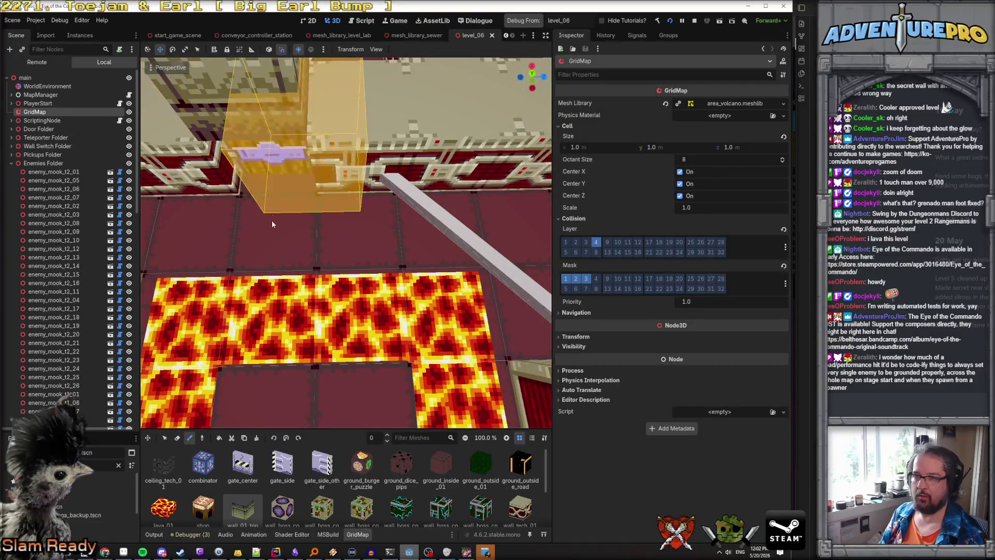
mouse_move(279, 274)
mouse_down()
mouse_move(326, 253)
mouse_move(300, 234)
mouse_move(387, 170)
mouse_up()
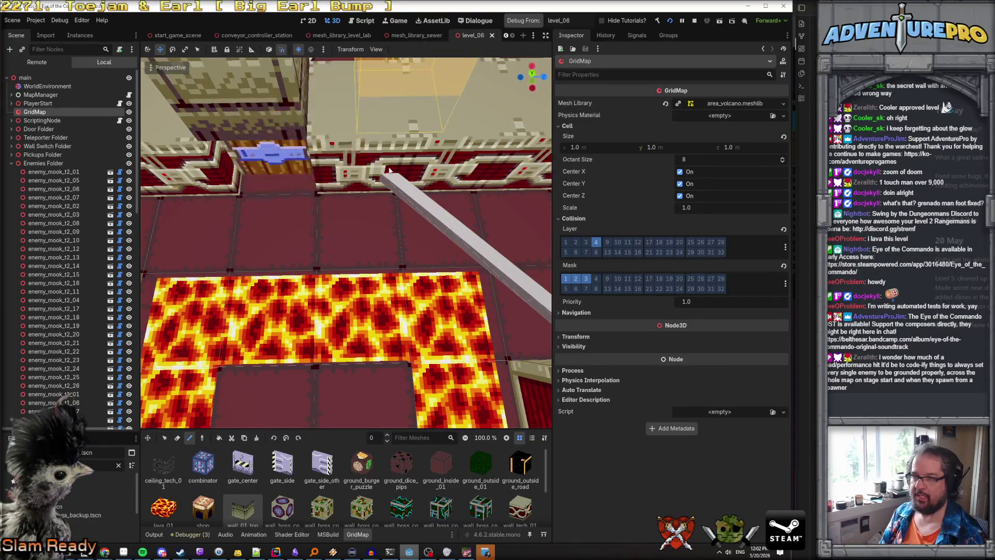
drag(325, 166, 435, 192)
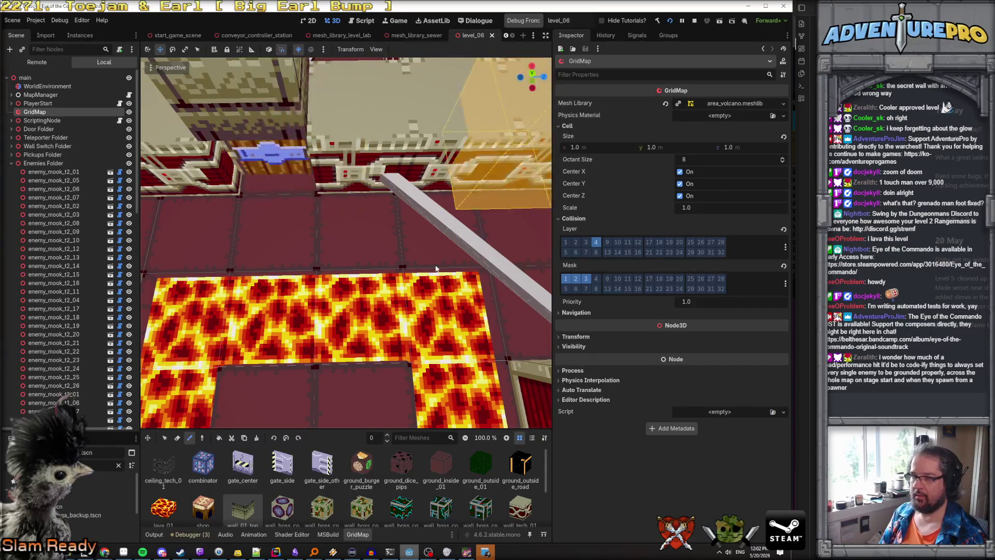
Step: Lower the GridMap editing floor to -1
key(q)
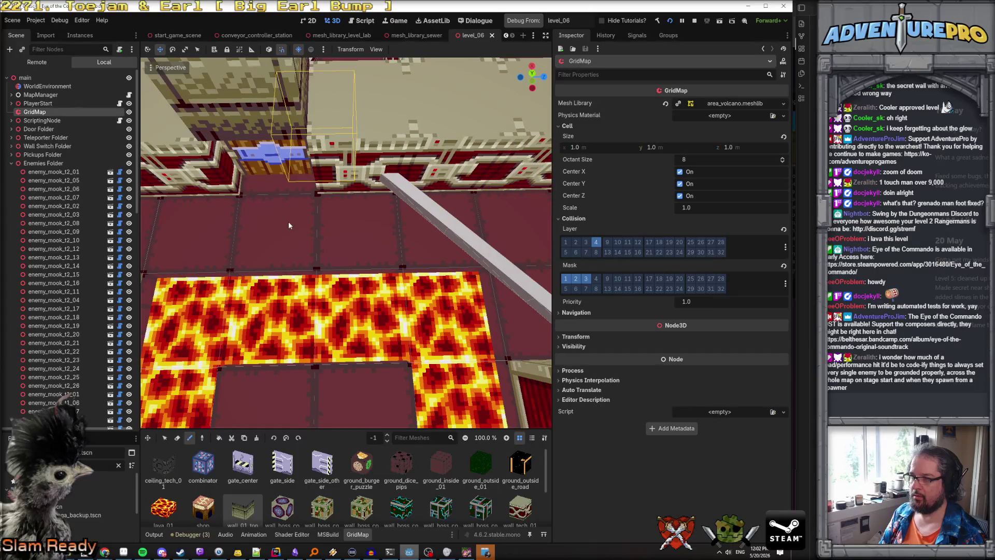
scroll(289, 222, down, 5)
scroll(289, 222, up, 2)
scroll(289, 222, down, 2)
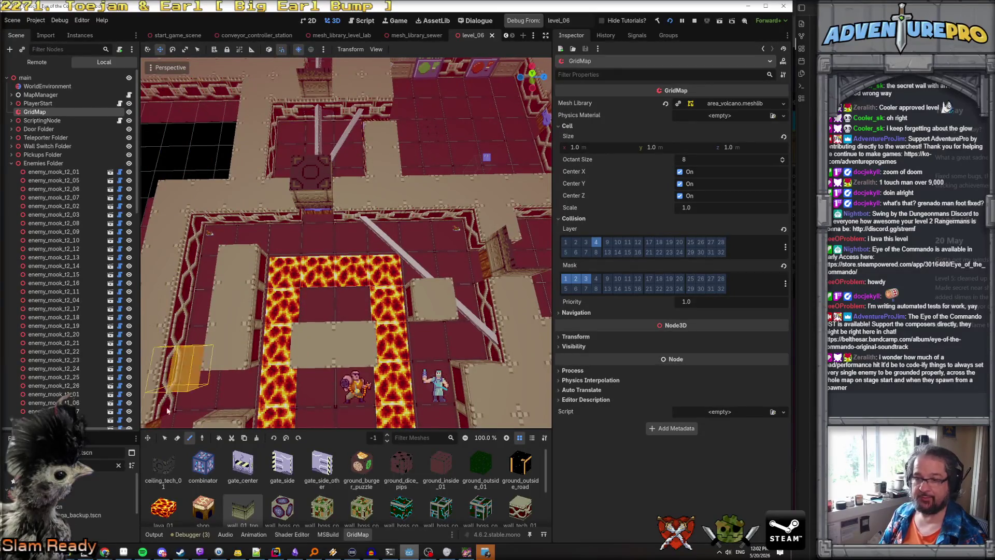
Step: Replace the dark top block of the pillar above the door with a wall block
click(165, 439)
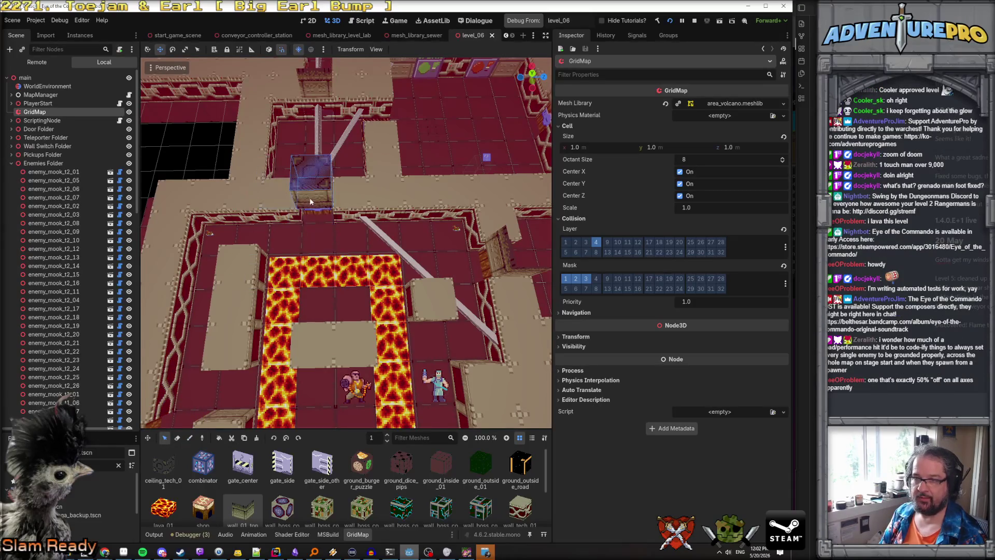
mouse_move(310, 201)
mouse_down()
mouse_move(262, 204)
mouse_move(269, 236)
mouse_move(311, 259)
mouse_move(311, 197)
mouse_move(274, 200)
mouse_up()
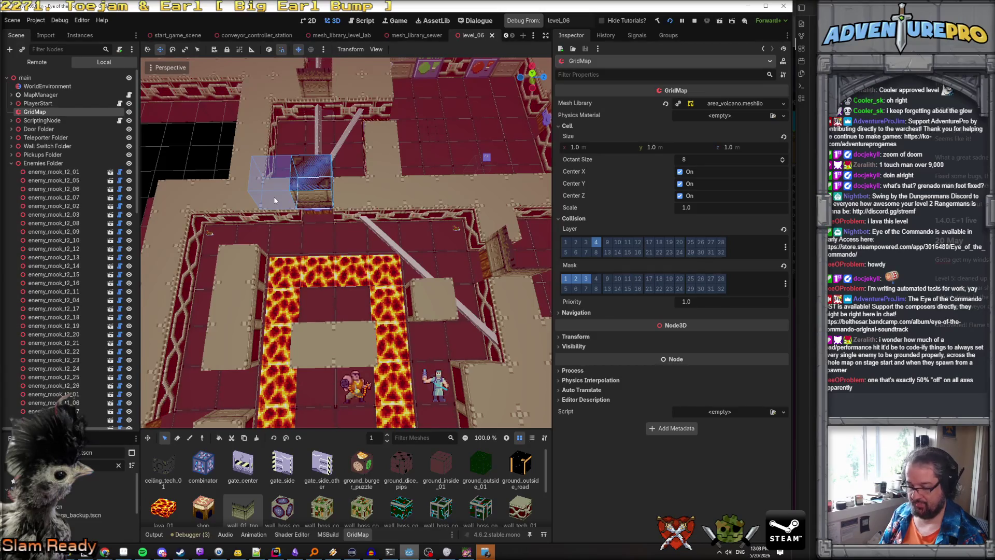
click(202, 438)
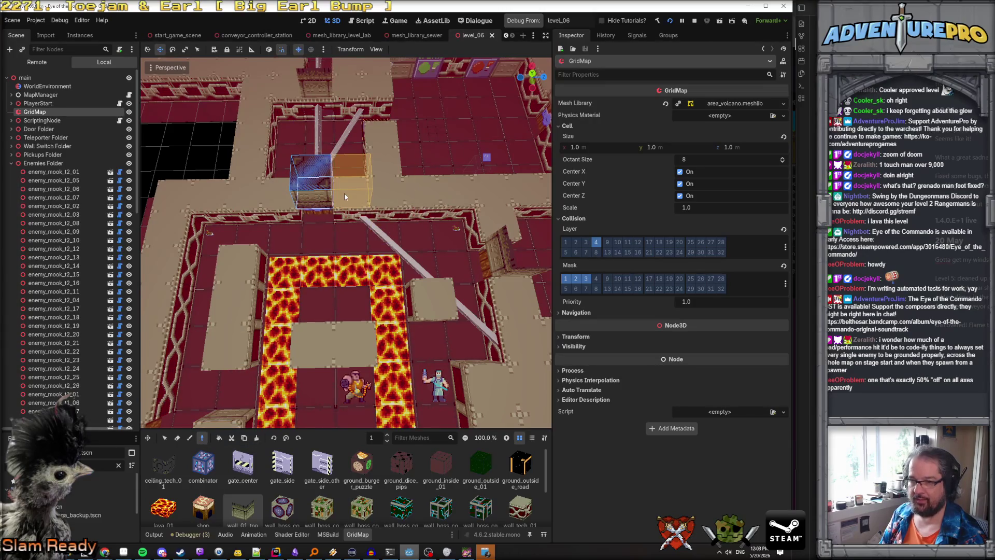
key(w)
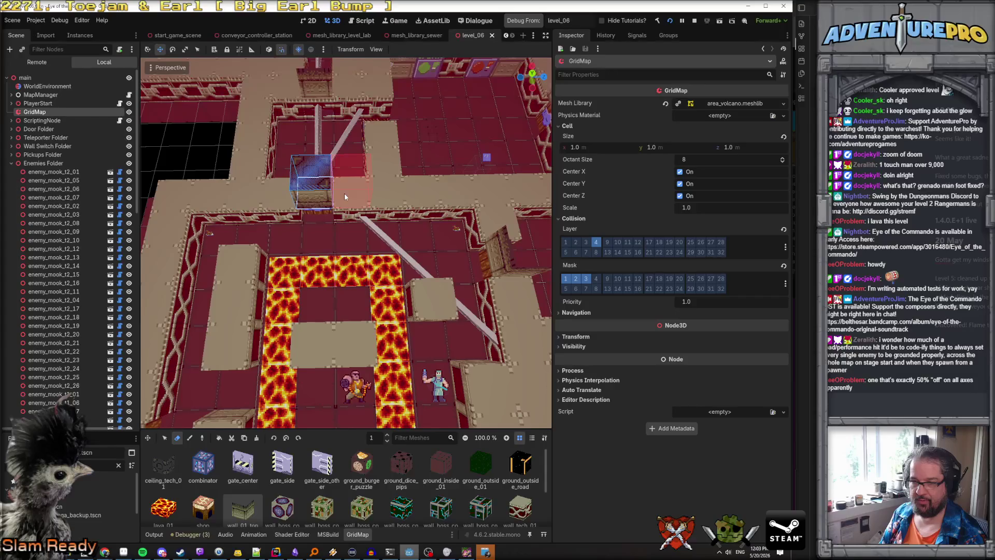
key(Delete)
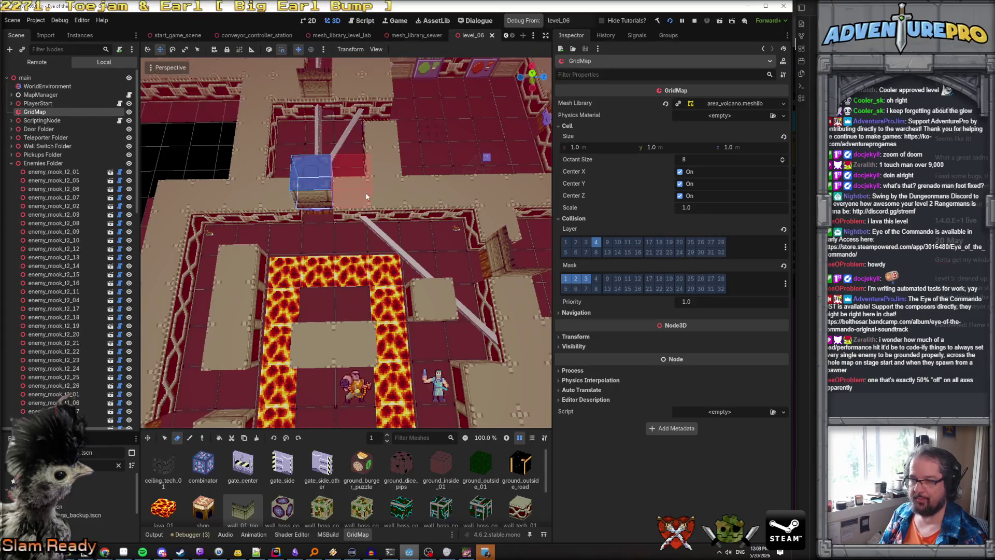
key(e)
key(ctrl+z)
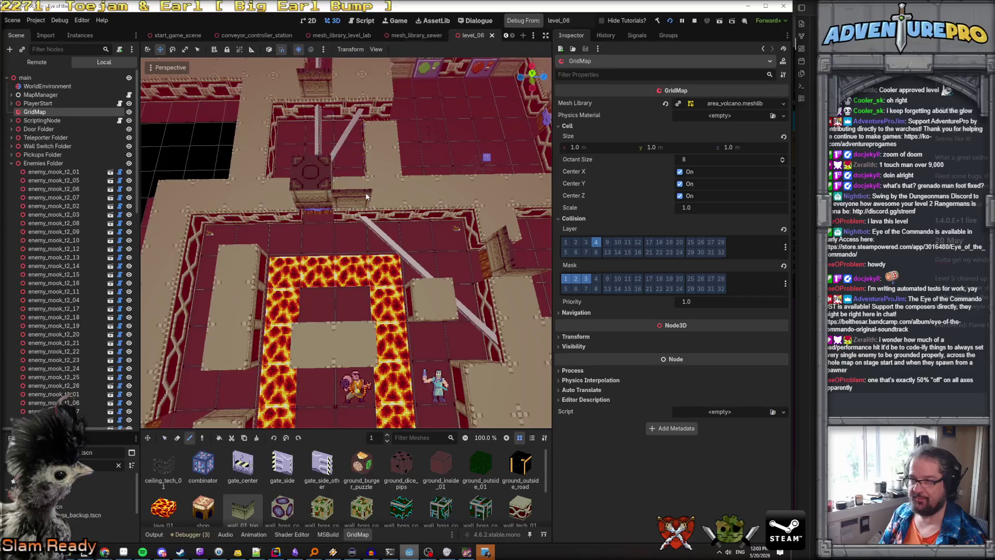
click(319, 191)
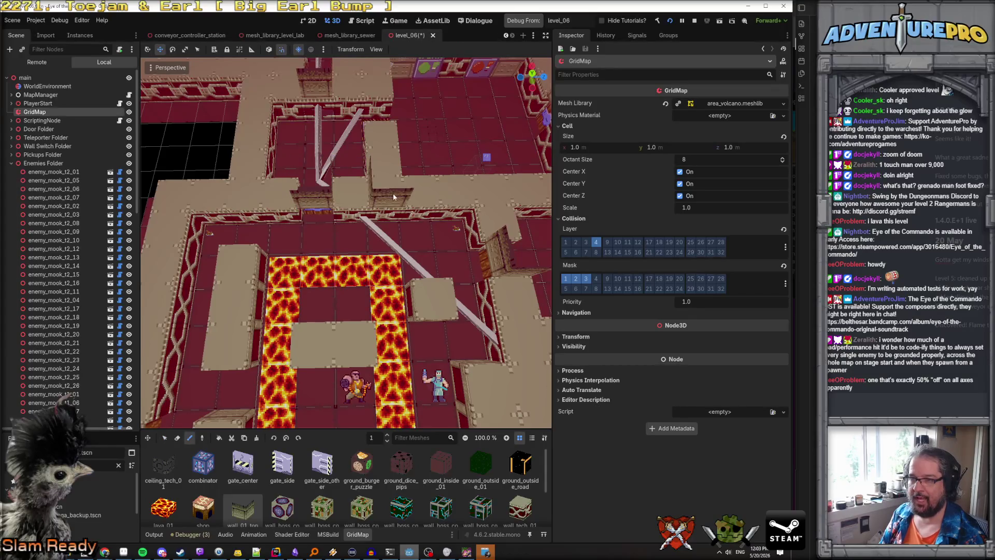
Step: Save level_06, stop the running game and relaunch it for a test
key(ctrl+s)
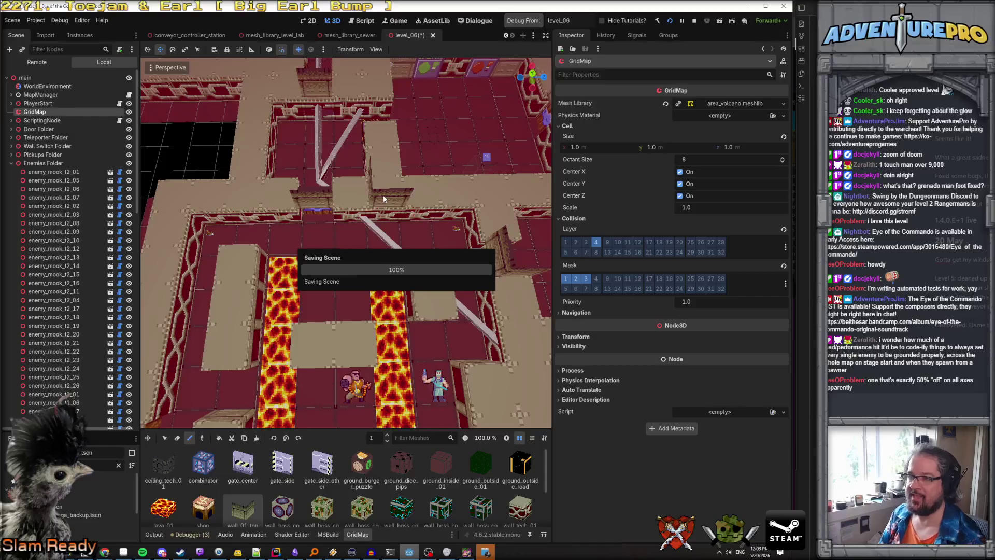
click(694, 22)
click(524, 21)
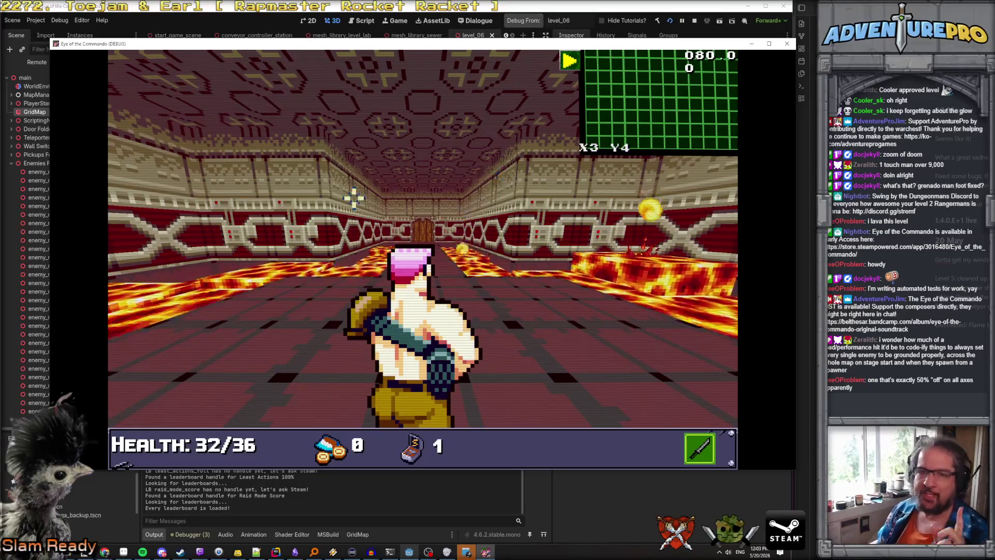
Step: Swing an attack and walk the commando forward down the lava corridor toward the door
click(277, 109)
key(w)
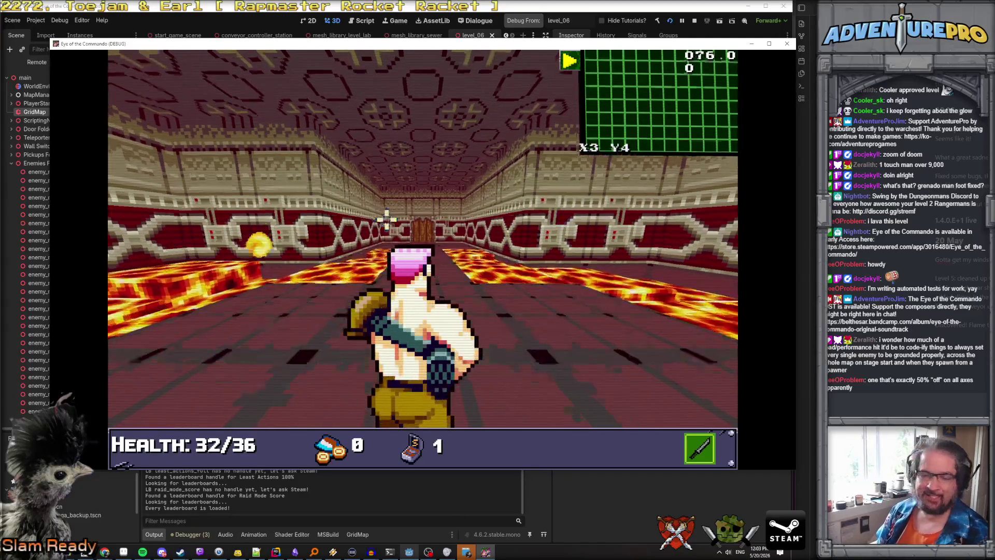
key(w)
key(w)
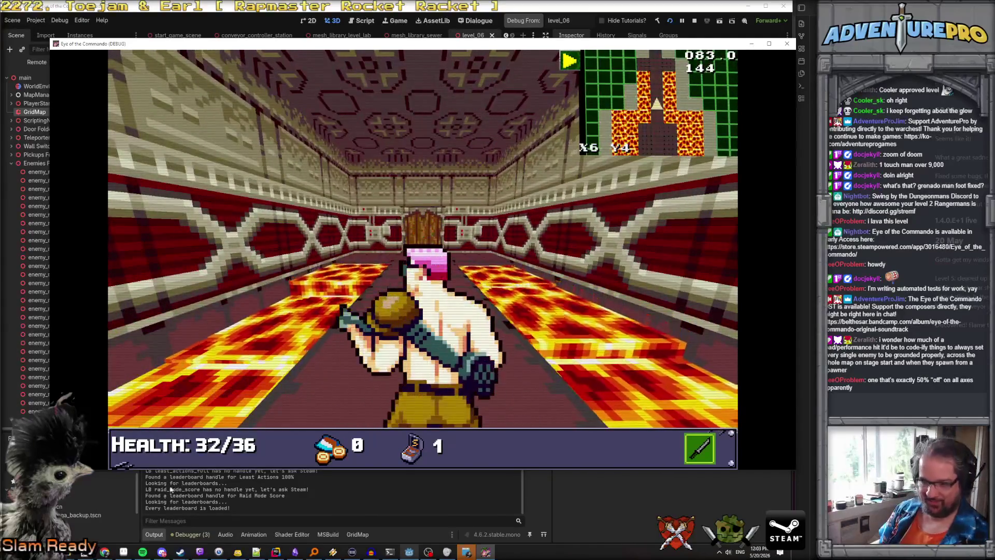
click(88, 333)
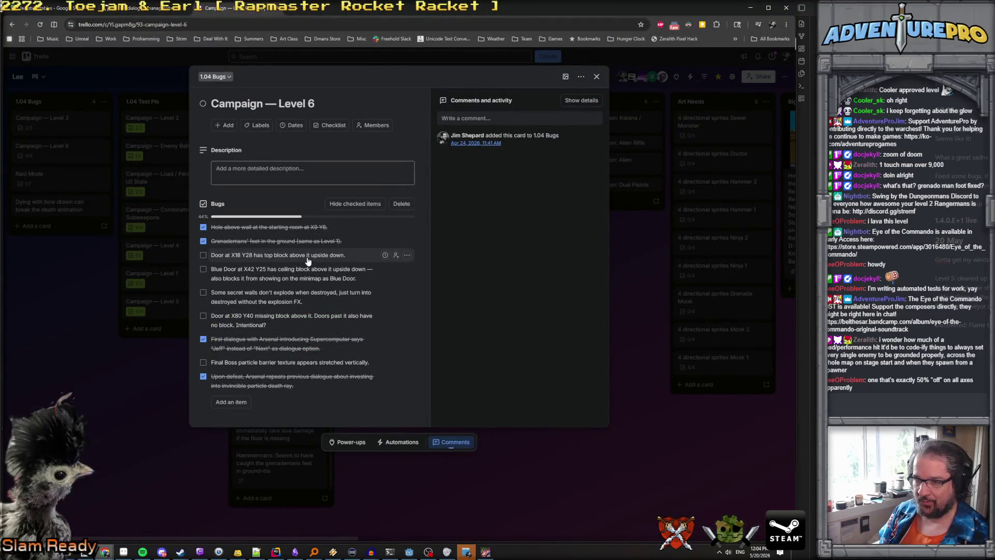
Step: Enable the WARGOD cheat and teleport the commando to cell 18, 28
key(alt+Tab)
key(grave)
text(UNDYT)
key(BackSpace)
key(BackSpace)
key(BackSpace)
text(WARGOD)
key(Return)
key(grave)
key(grave)
Step: Walk up to the door at X18 Y28 and turn to face it
key(grave)
text(TP 18 28)
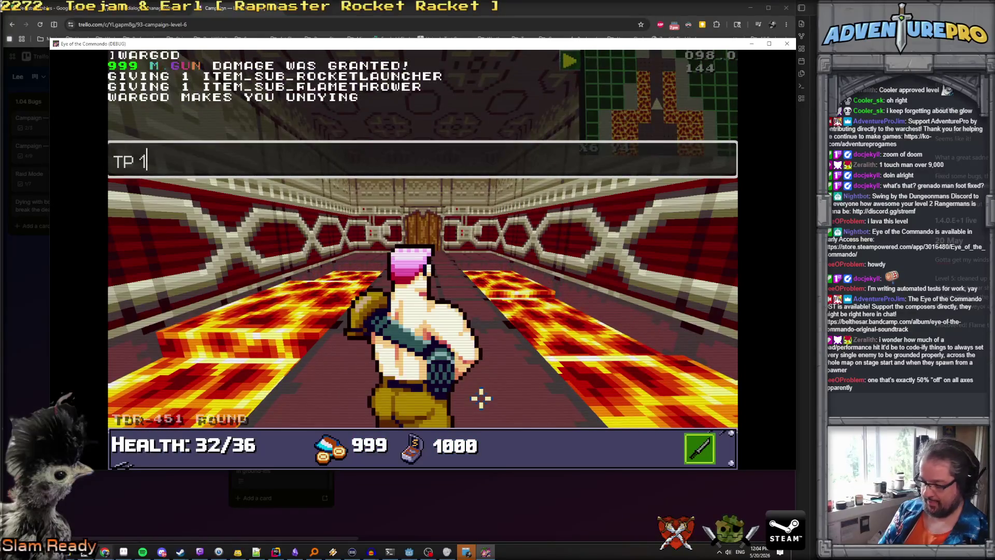
key(Return)
key(grave)
key(w)
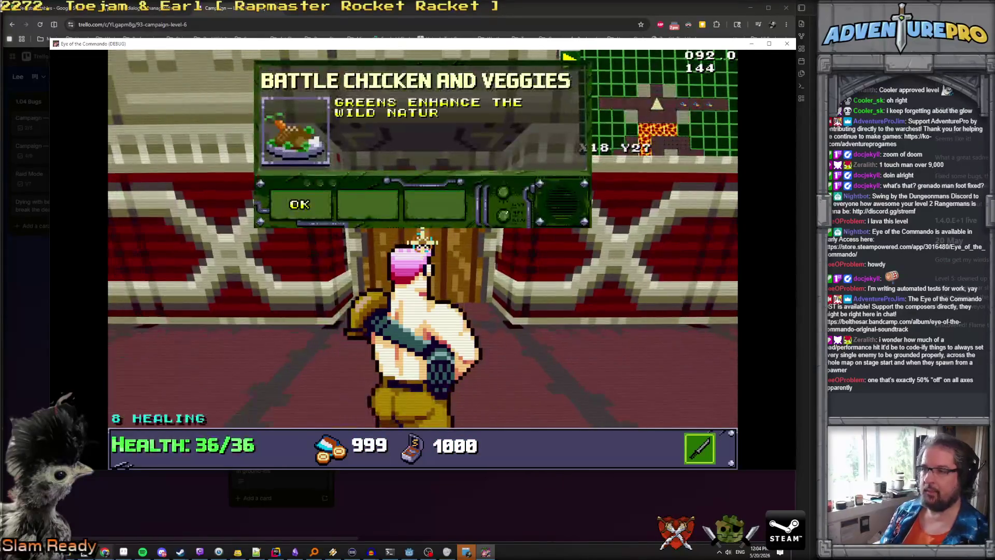
click(328, 207)
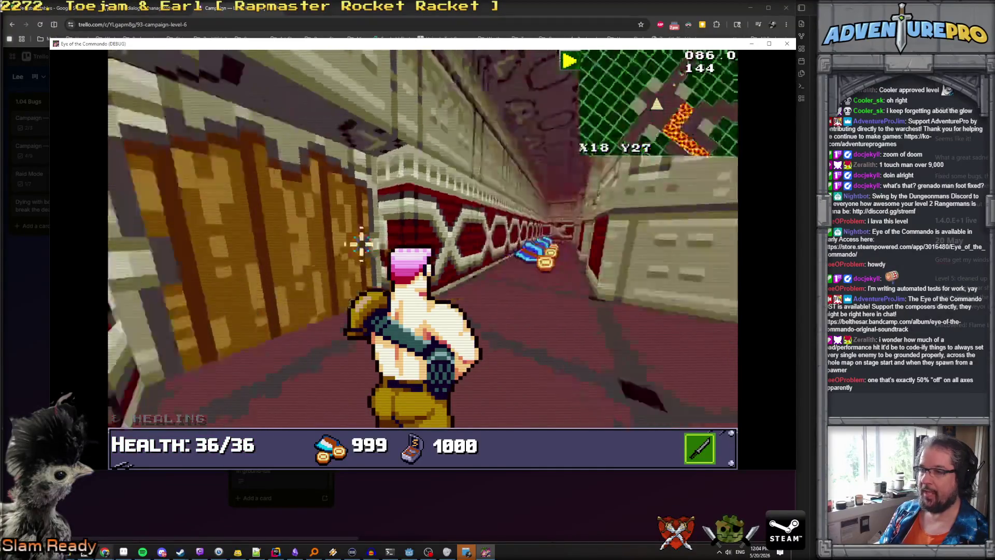
key(w)
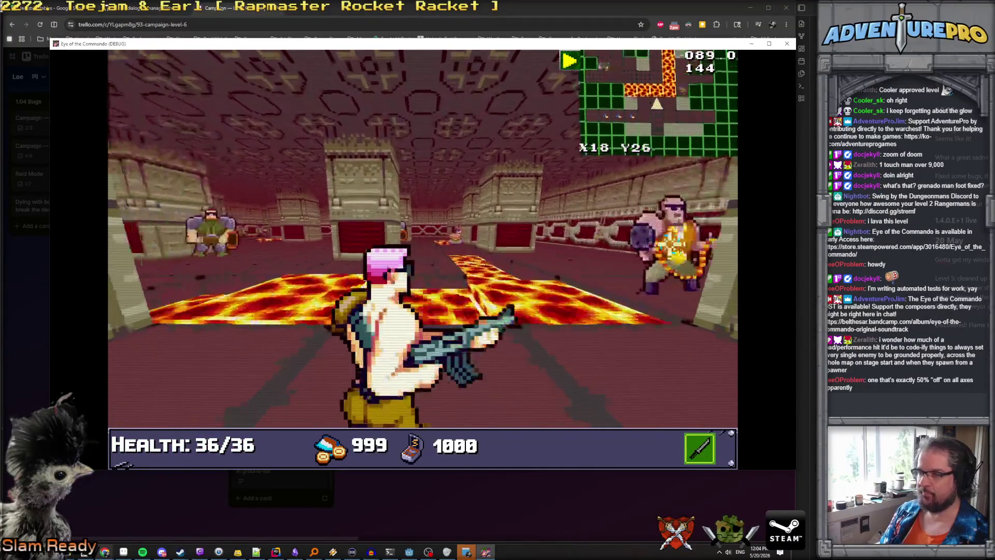
key(a)
key(a)
Step: Tick the 'Door at X18 Y28' item on the Level 6 checklist
key(alt+Tab)
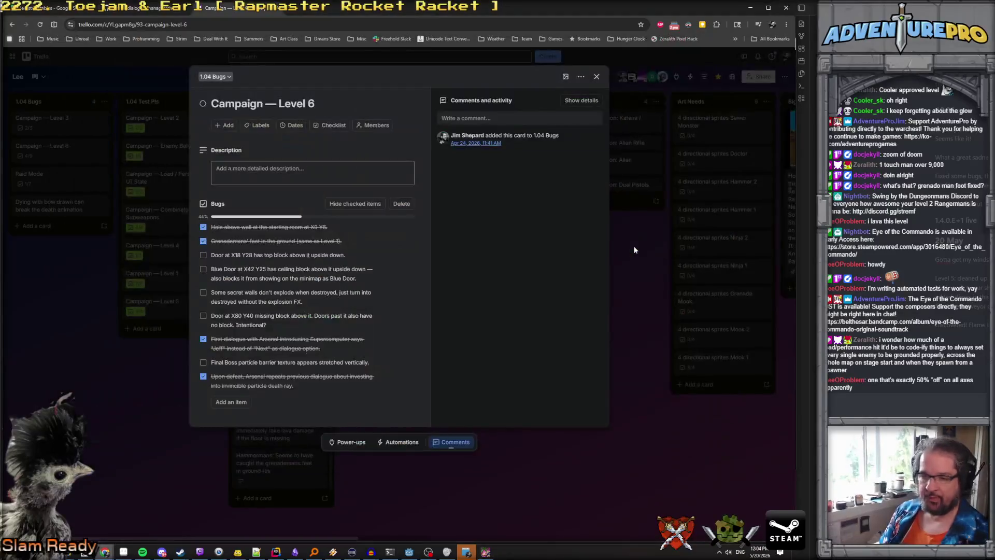
click(204, 256)
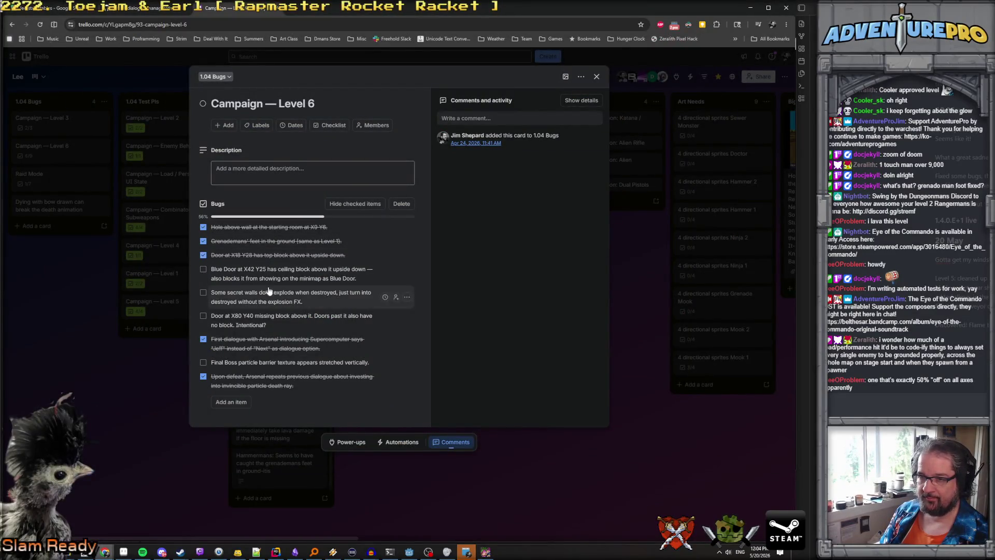
key(alt+Tab)
key(grave)
Step: Teleport the commando to X42 Y25 near the blue door with the console
text(TP 4)
text(5)
key(Return)
key(grave)
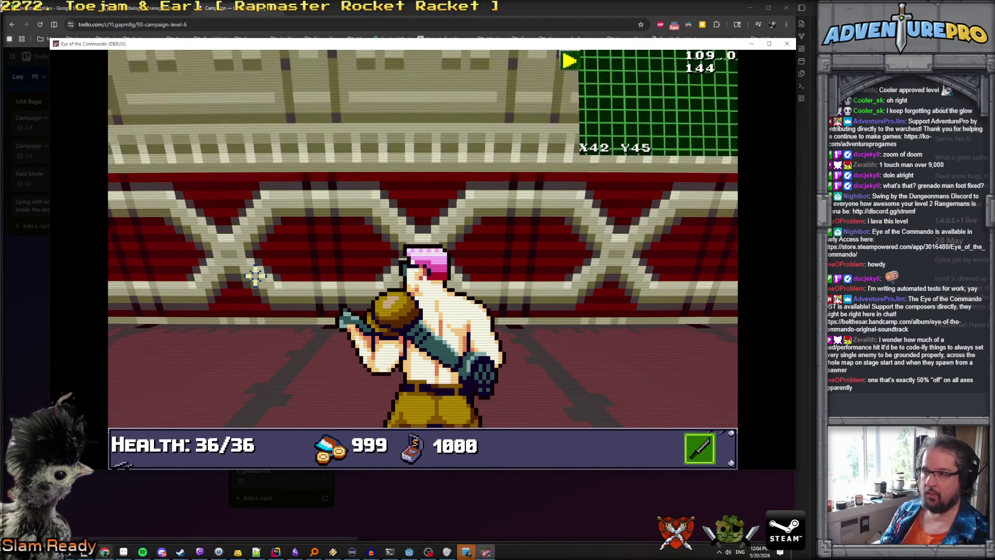
key(i)
key(i)
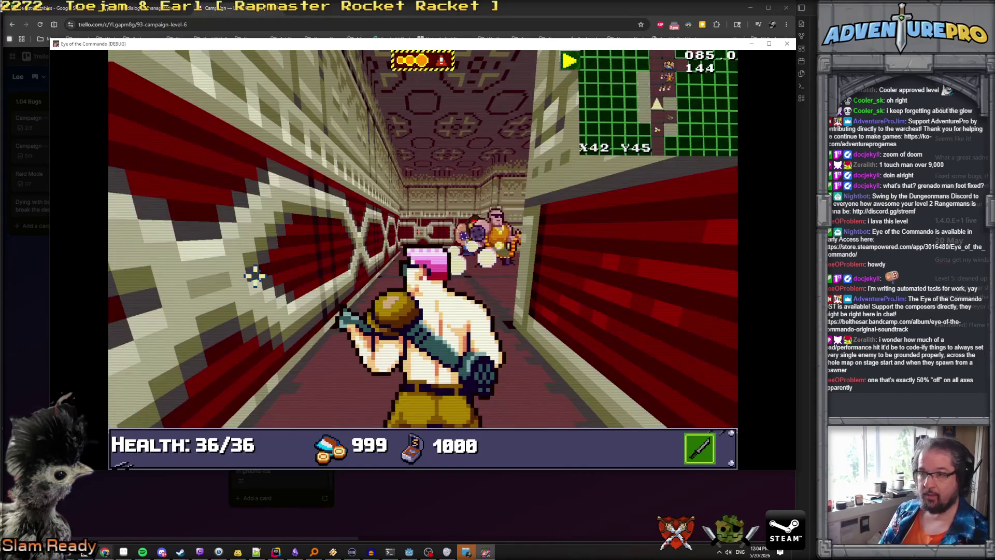
key(grave)
text(TP 42 25)
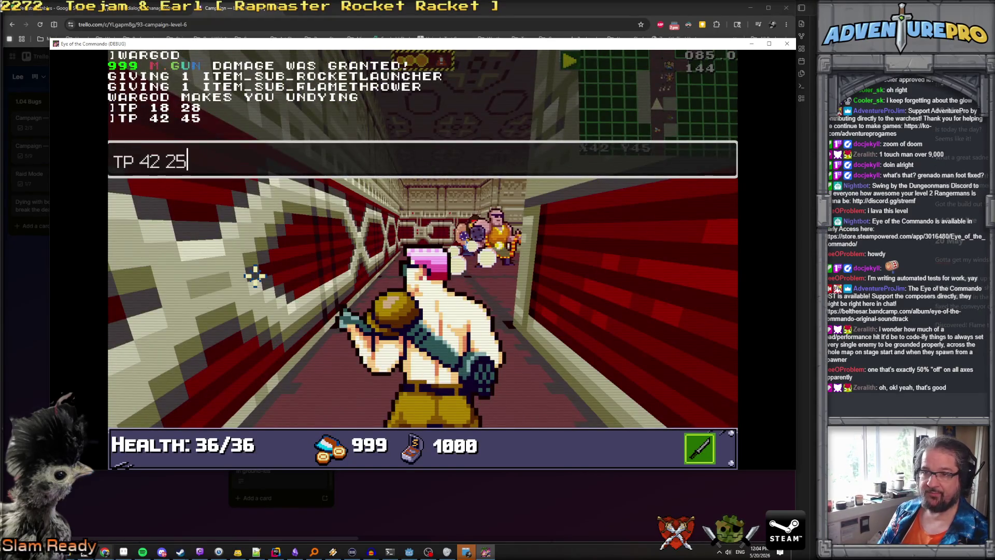
key(Return)
Step: Walk around the lava corridor and return to face the blue door
key(Left)
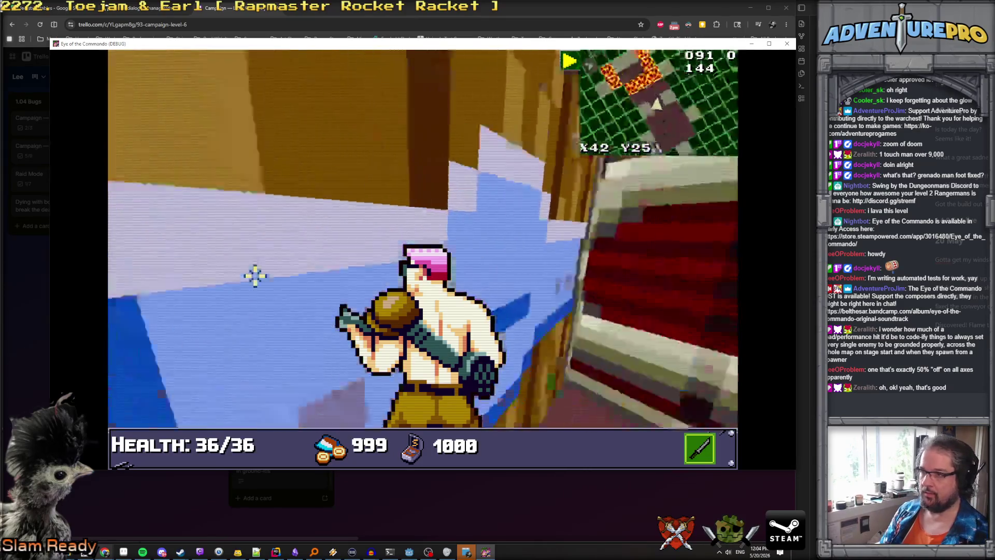
key(Up)
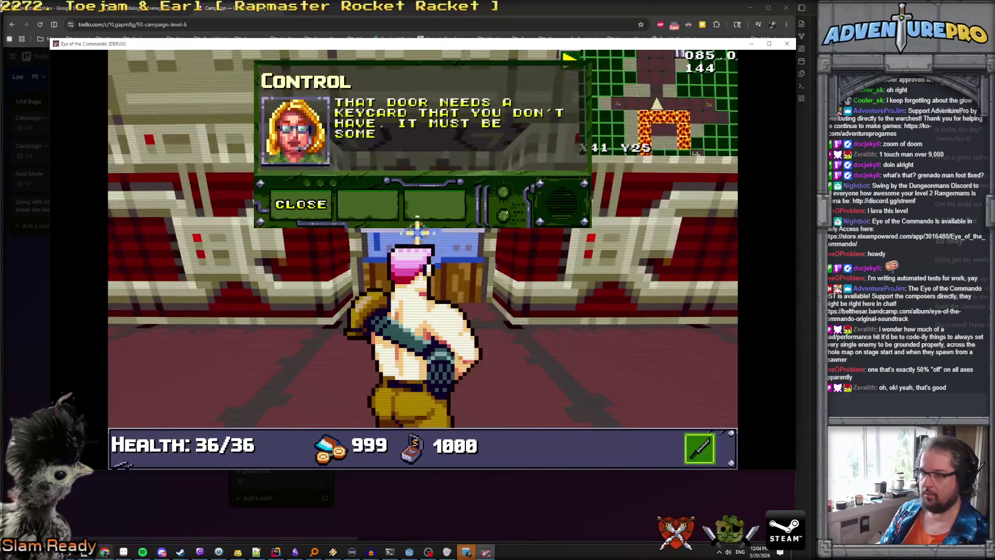
click(307, 204)
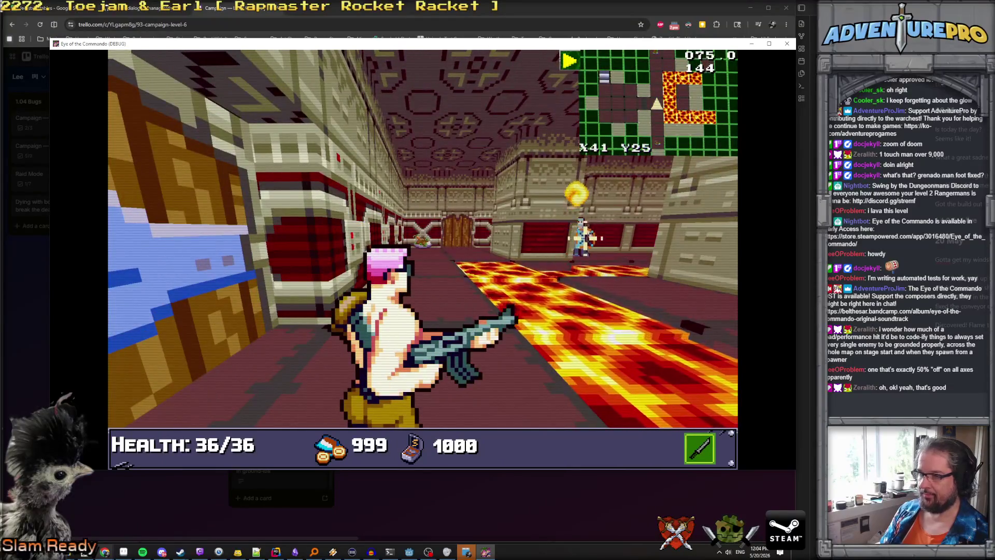
key(Up)
key(Right)
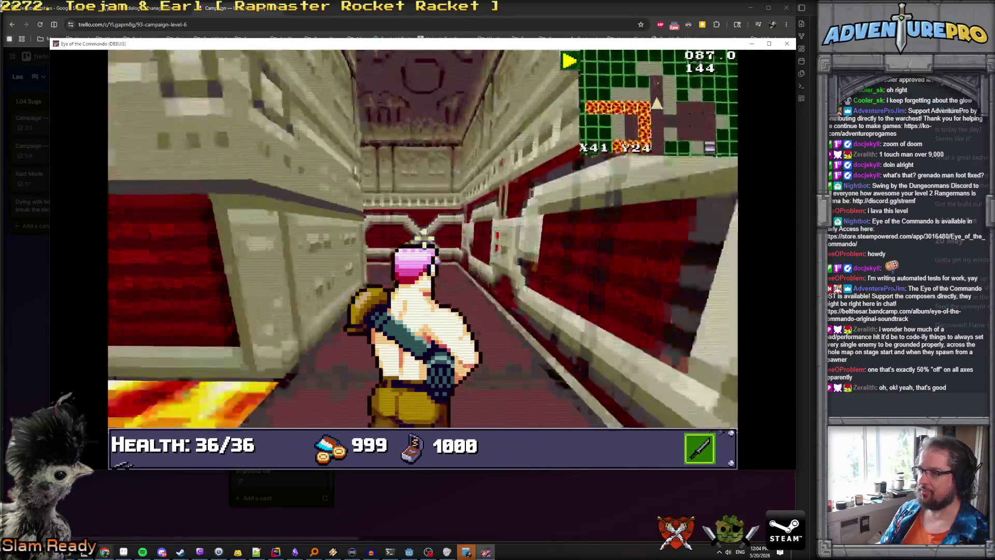
key(Right)
key(Up)
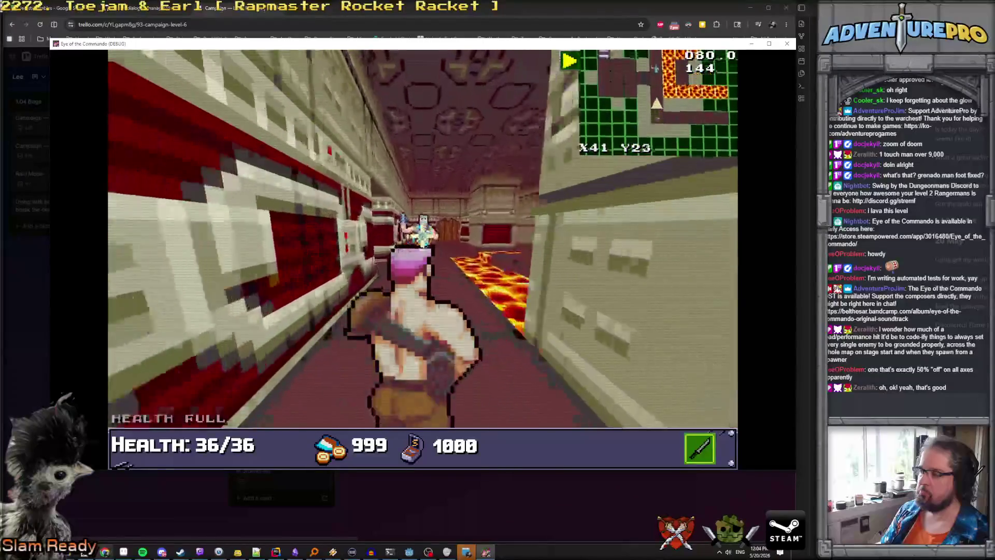
key(Up)
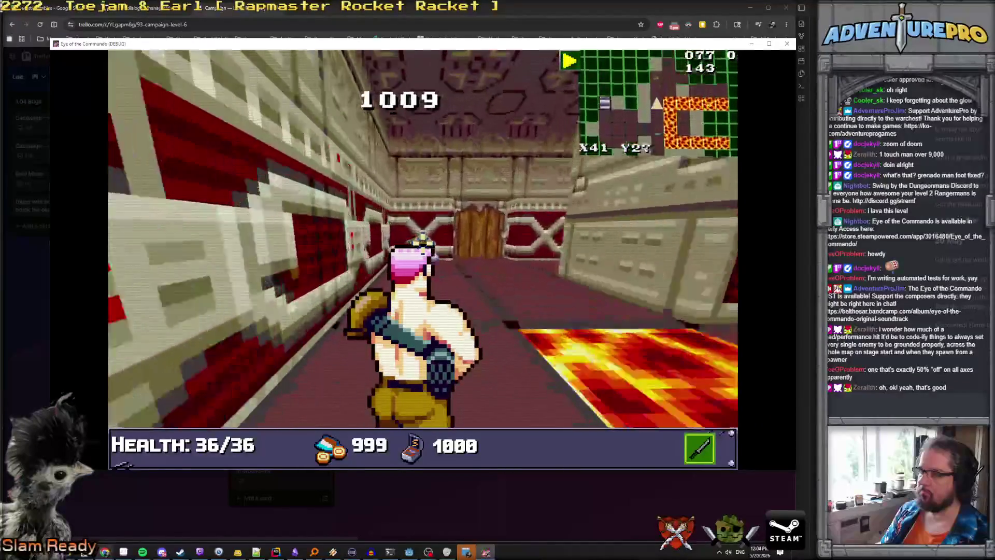
key(Up)
key(Right)
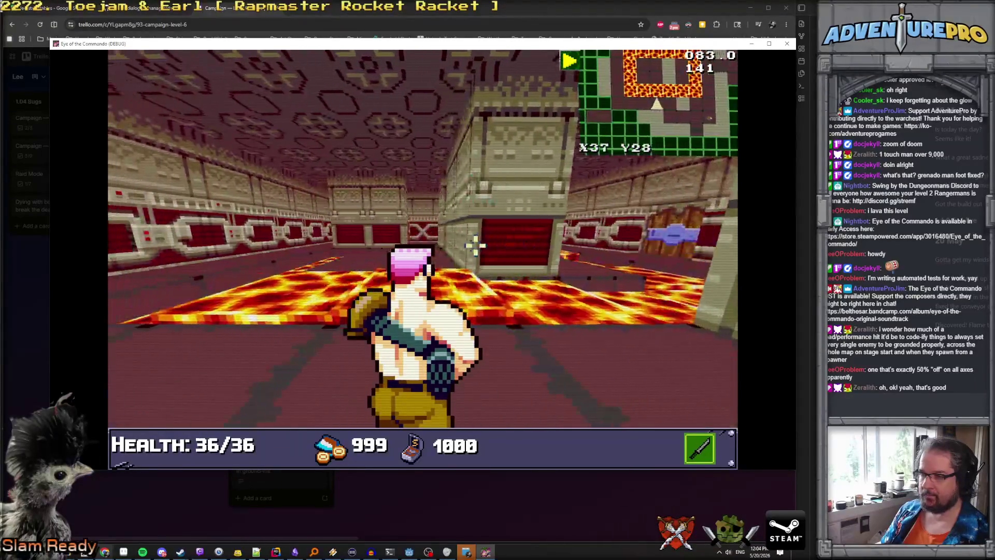
key(Up)
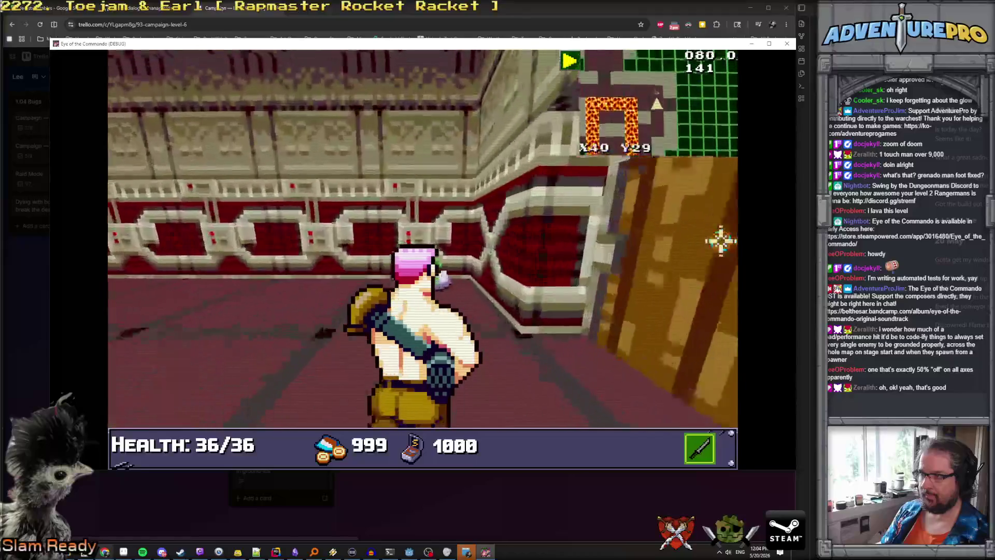
key(Up)
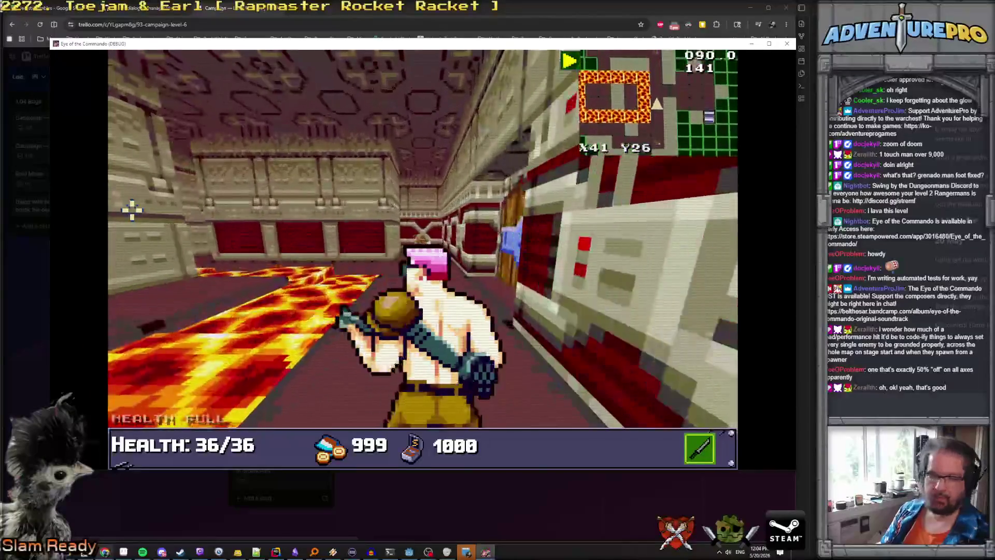
key(Right)
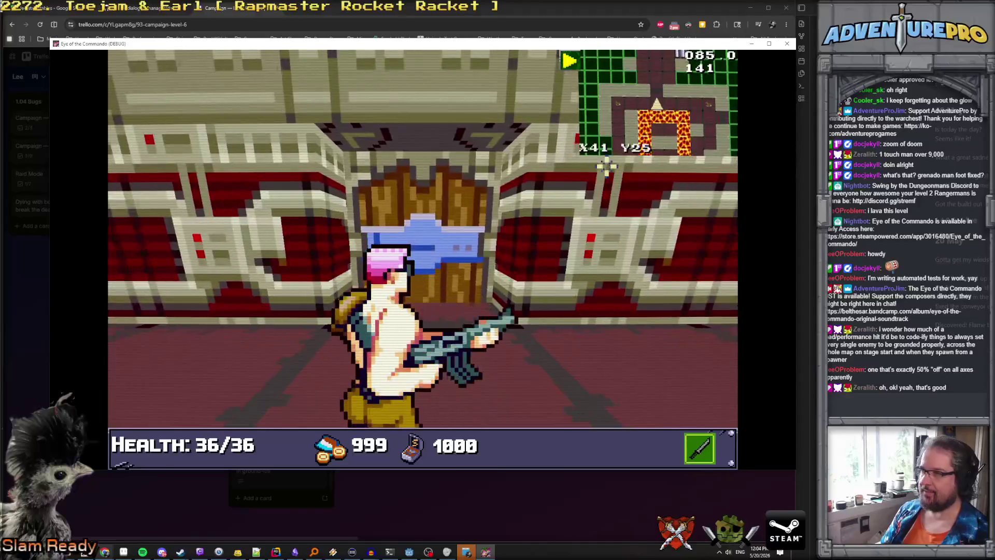
Step: Check the door on the full level map, then return to Godot
click(633, 97)
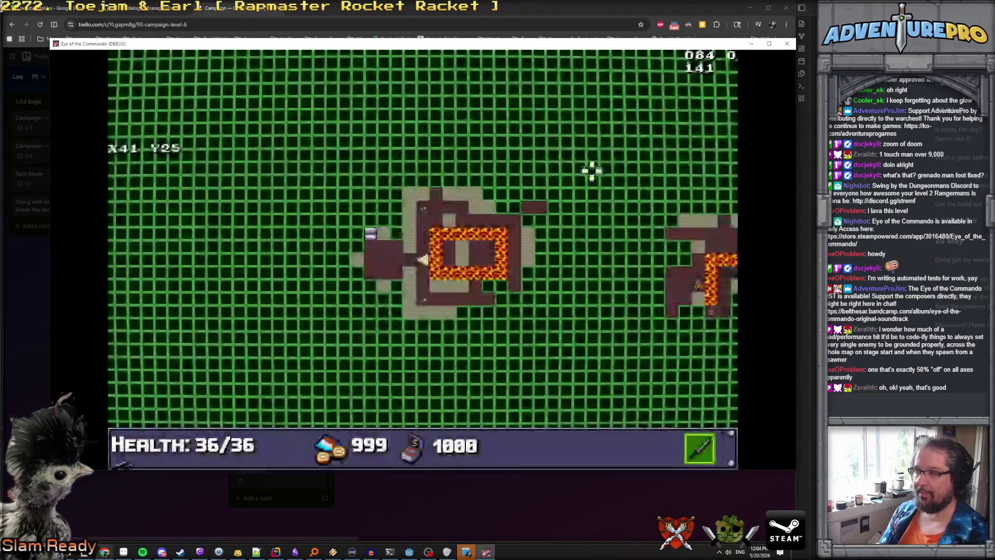
click(513, 288)
mouse_move(370, 552)
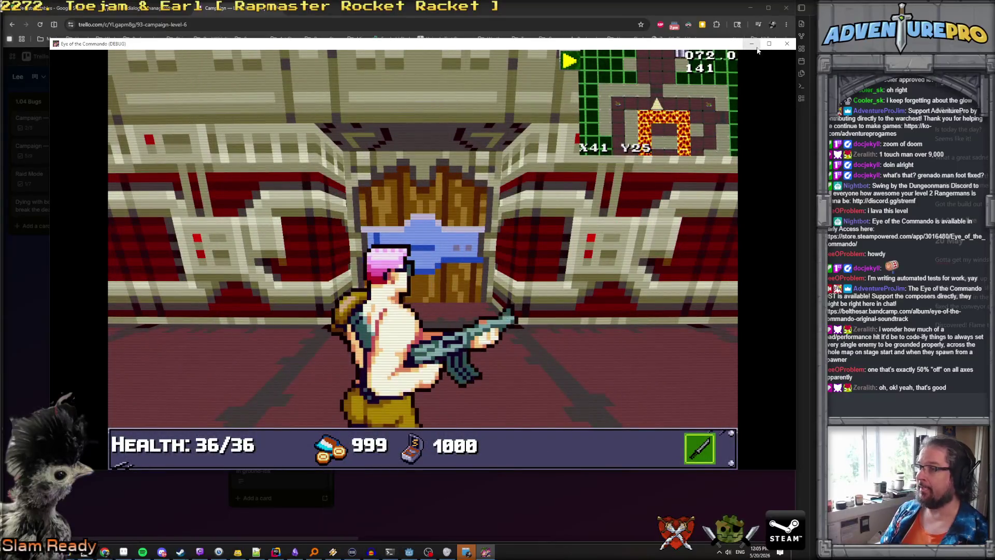
click(410, 552)
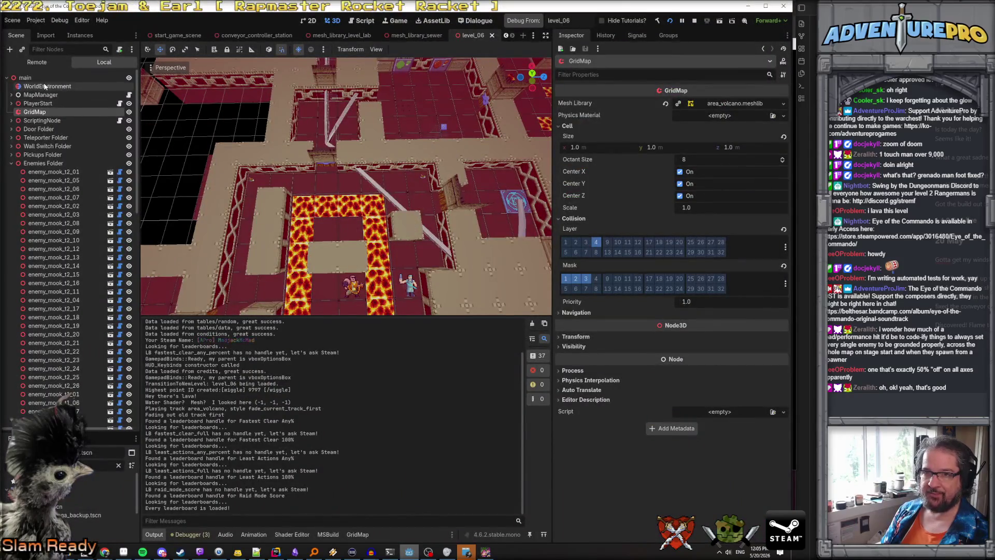
Step: Select the blue volcano door in level_06 and open door_volcano_blue in the editor
click(32, 78)
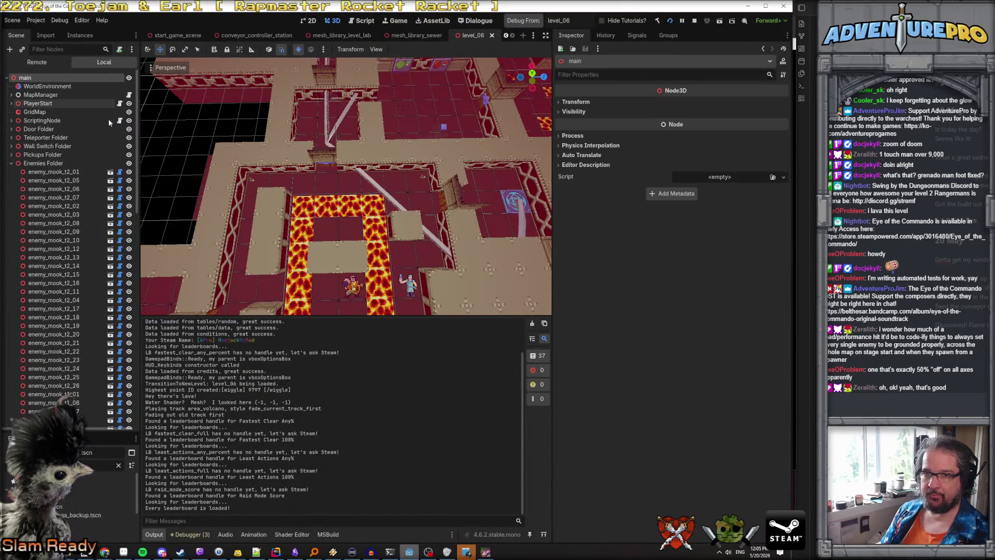
click(323, 167)
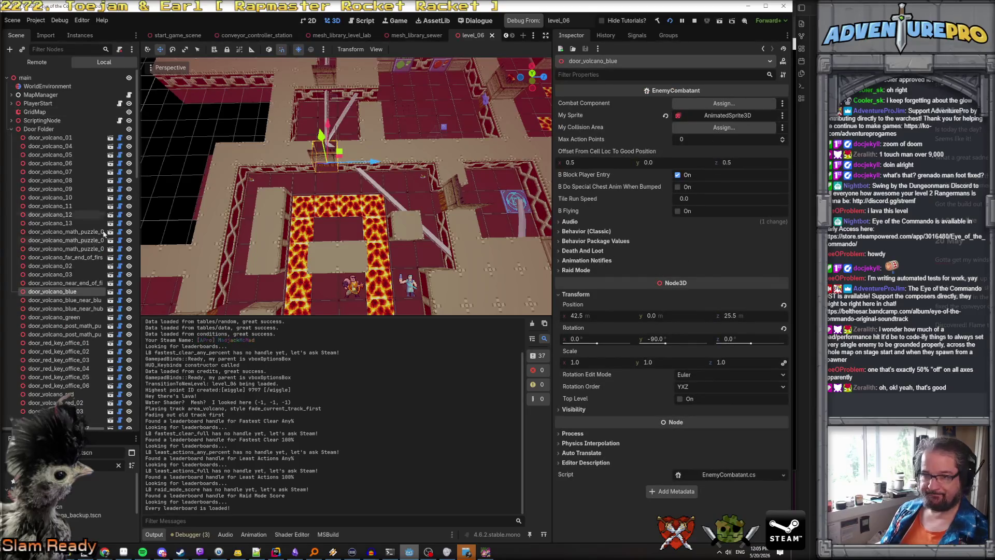
click(110, 293)
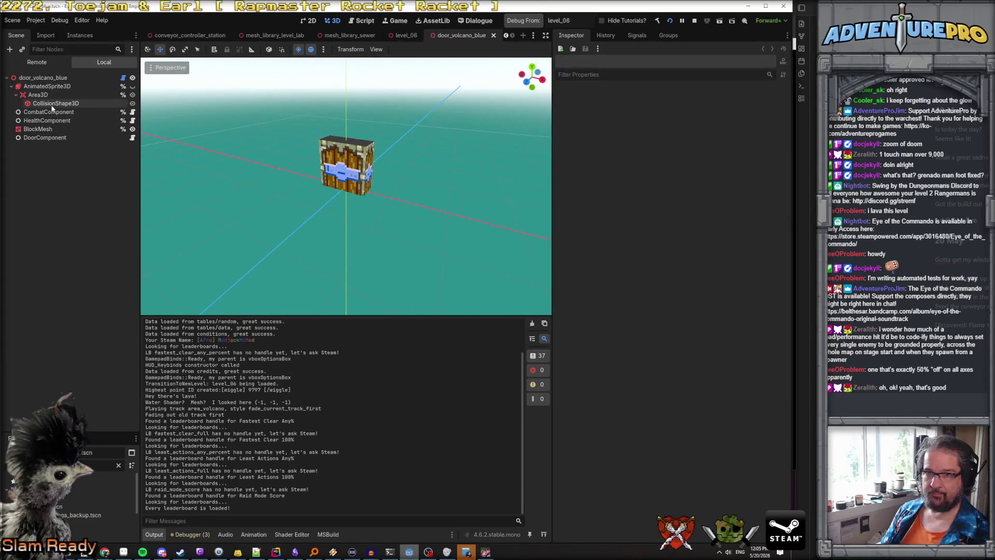
Step: Inspect the door's Area3D, CollisionShape3D transform and BlockMesh material
click(39, 94)
click(573, 258)
click(573, 258)
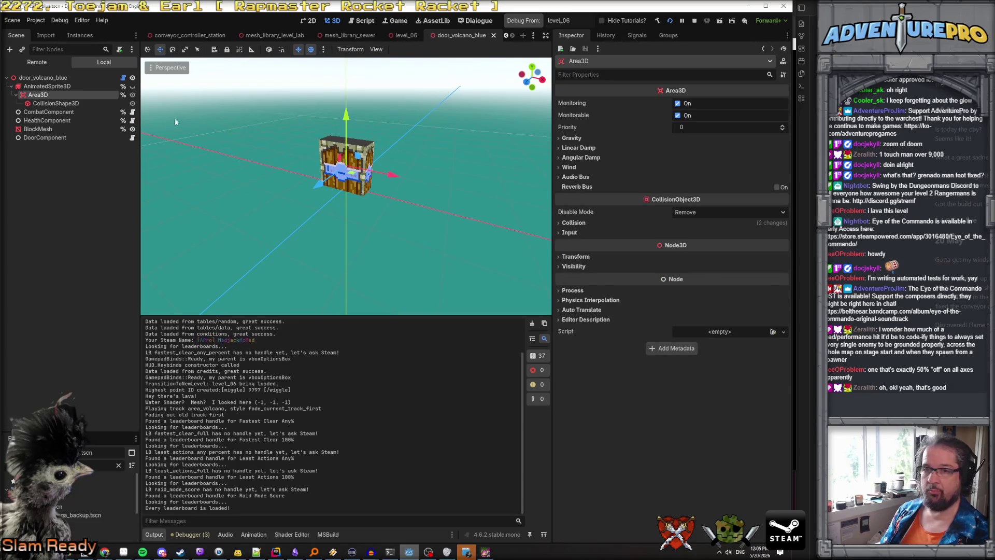
click(52, 88)
click(54, 106)
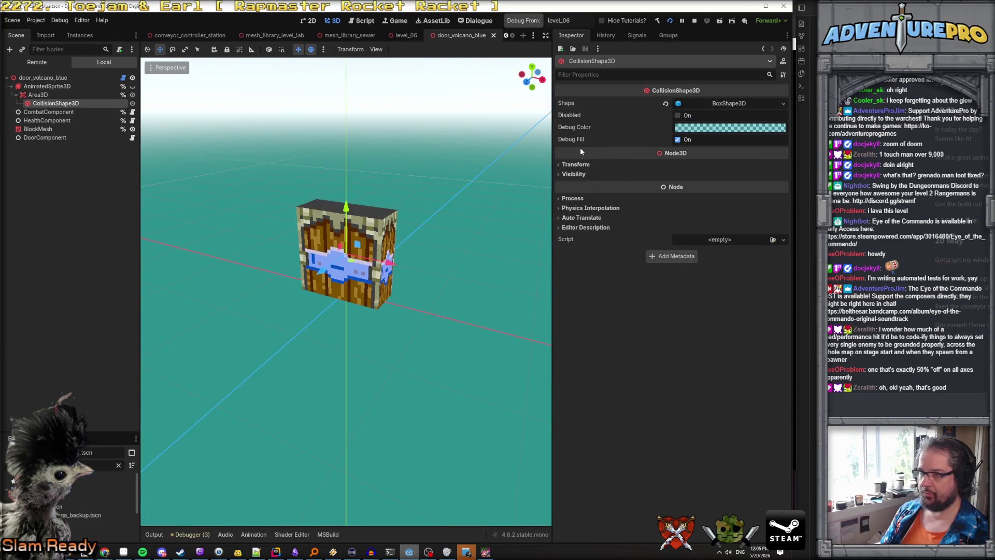
click(574, 166)
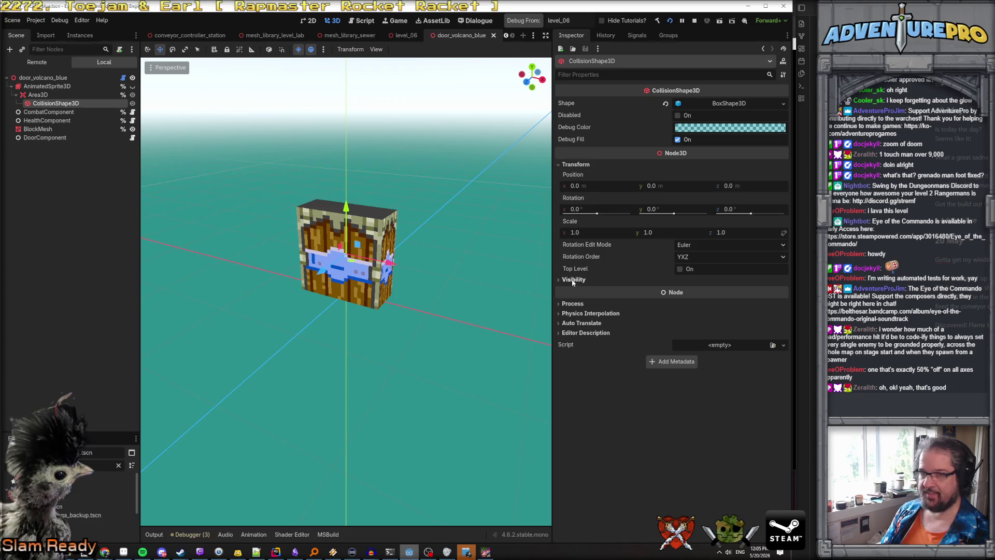
click(38, 129)
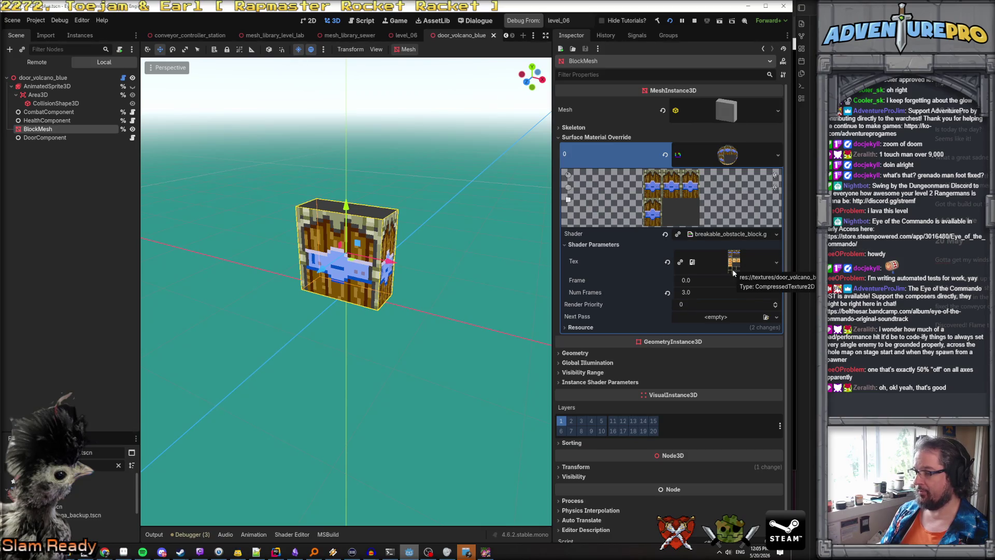
click(124, 552)
Step: Open door_volcano_blue, green, normal and red PNGs together from the textures folder
click(9, 16)
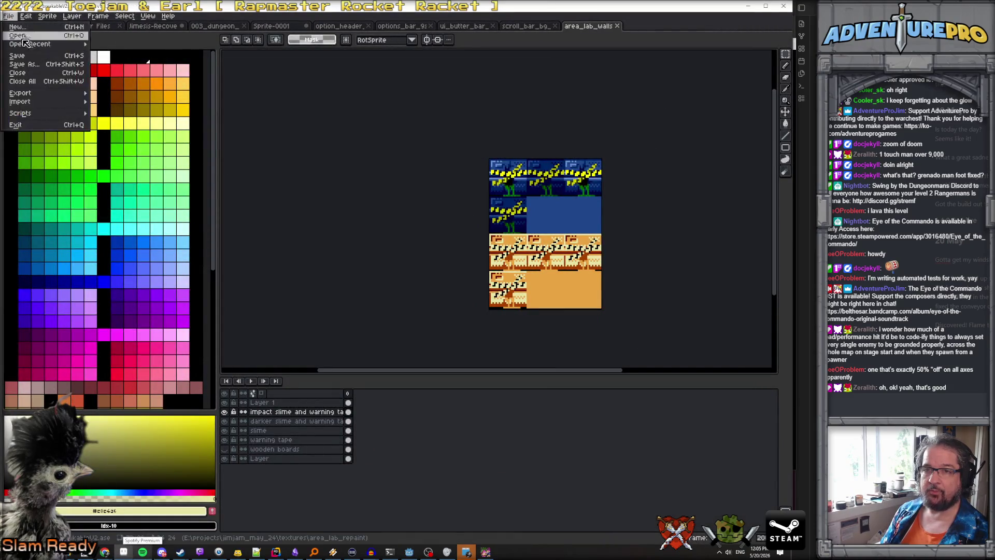
click(21, 36)
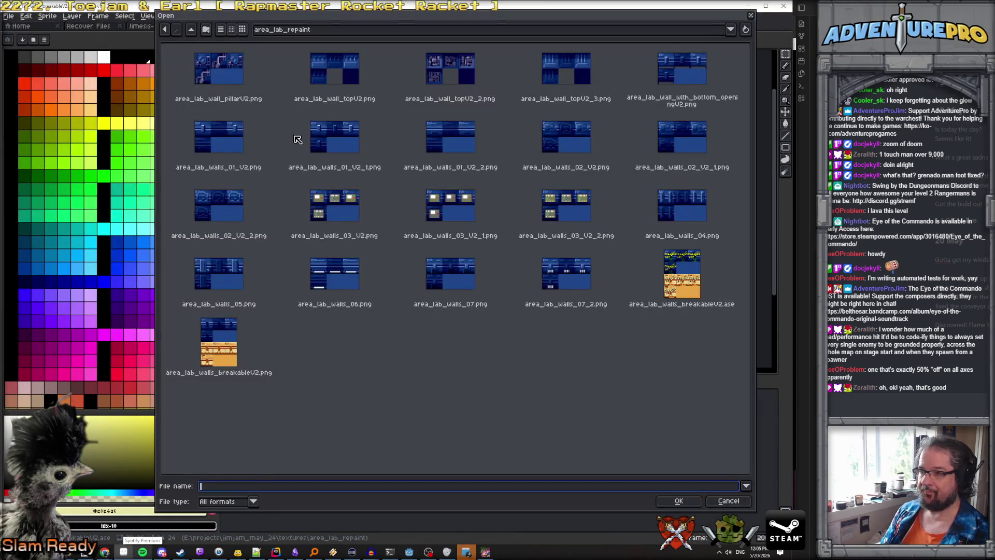
click(192, 31)
scroll(386, 206, down, 15)
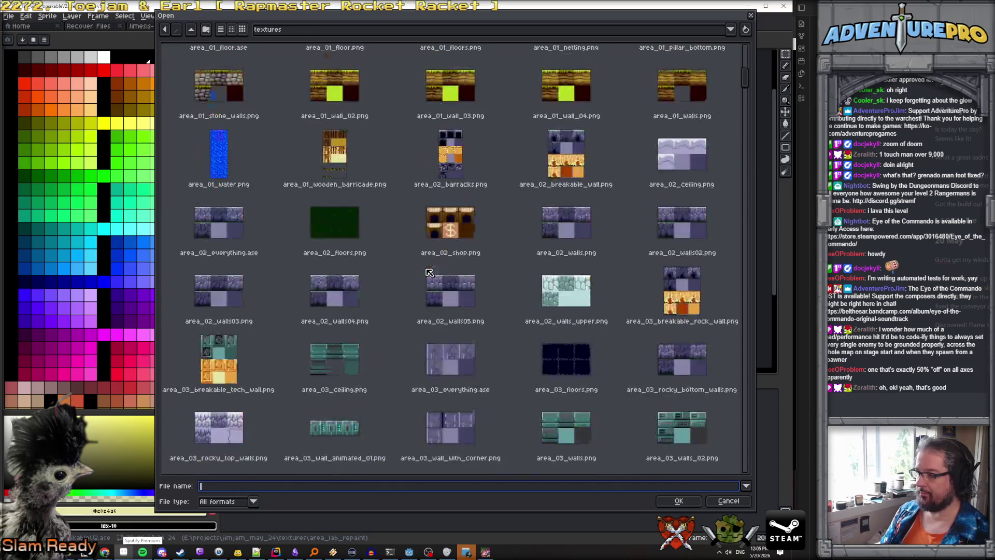
mouse_move(747, 102)
mouse_down()
mouse_move(752, 236)
mouse_move(752, 220)
mouse_up()
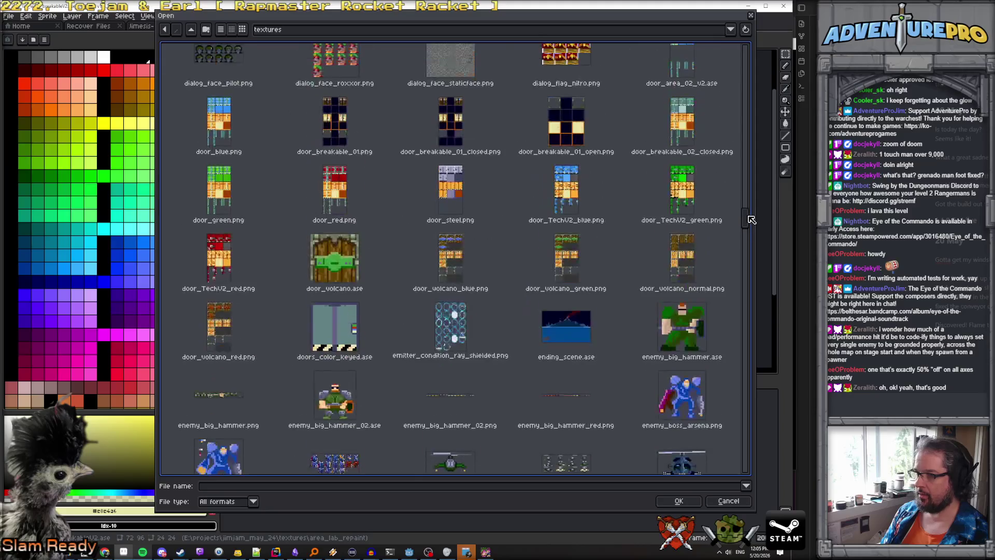
click(453, 267)
shift+click(560, 263)
shift+click(686, 267)
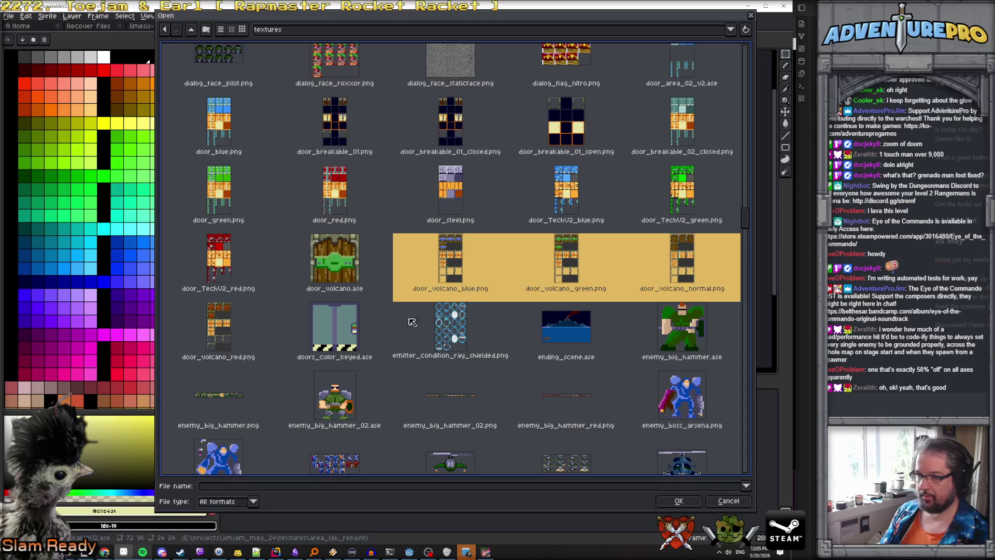
shift+click(250, 341)
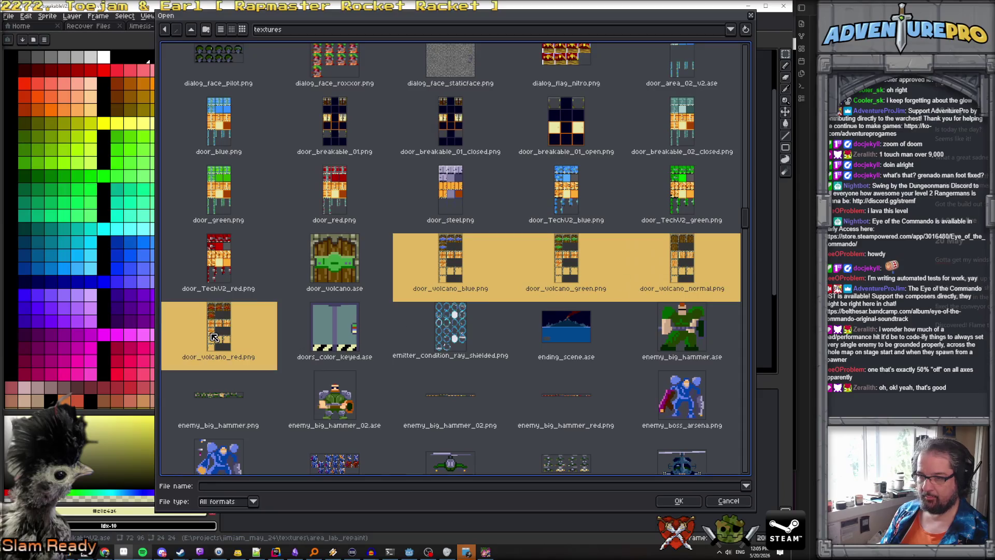
click(676, 500)
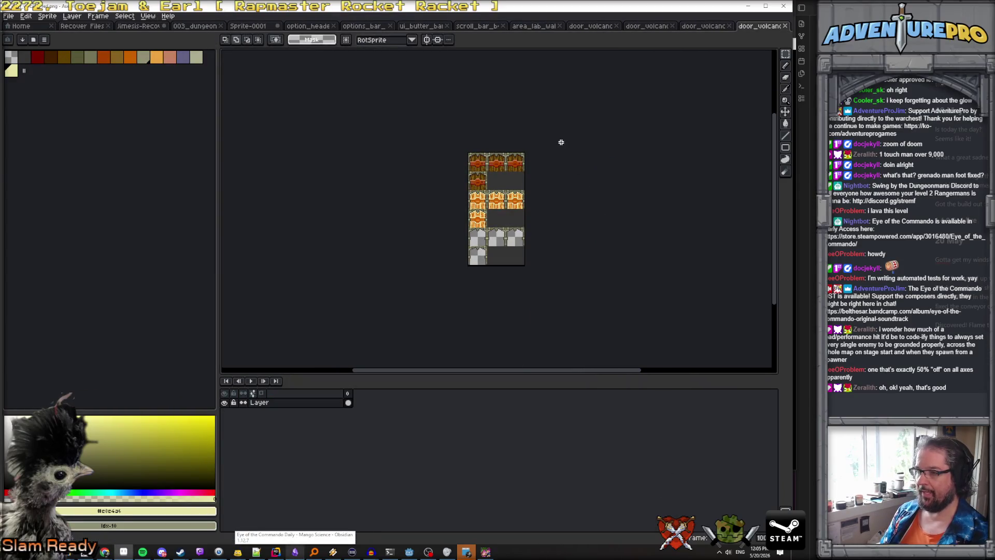
scroll(561, 142, up, 1)
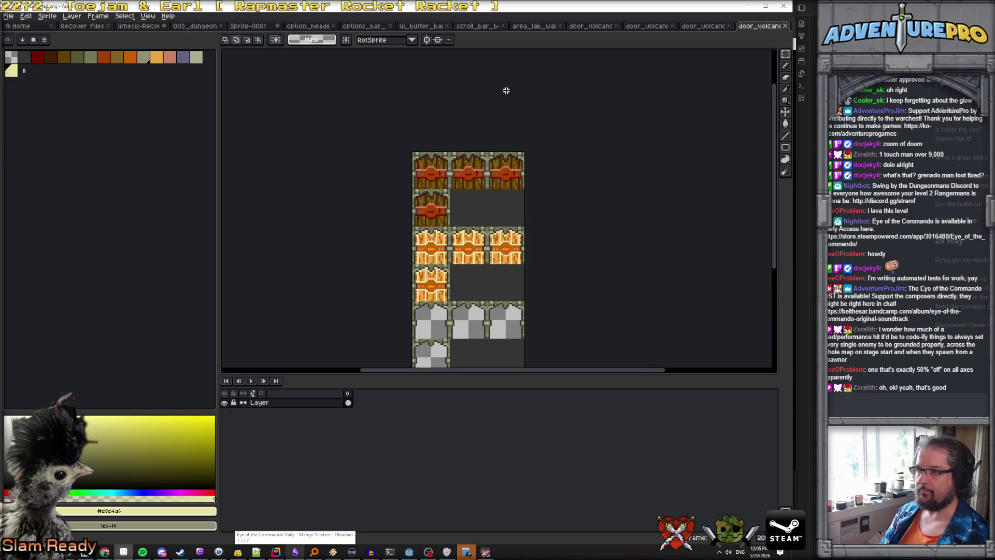
scroll(525, 86, down, 1)
scroll(525, 87, up, 1)
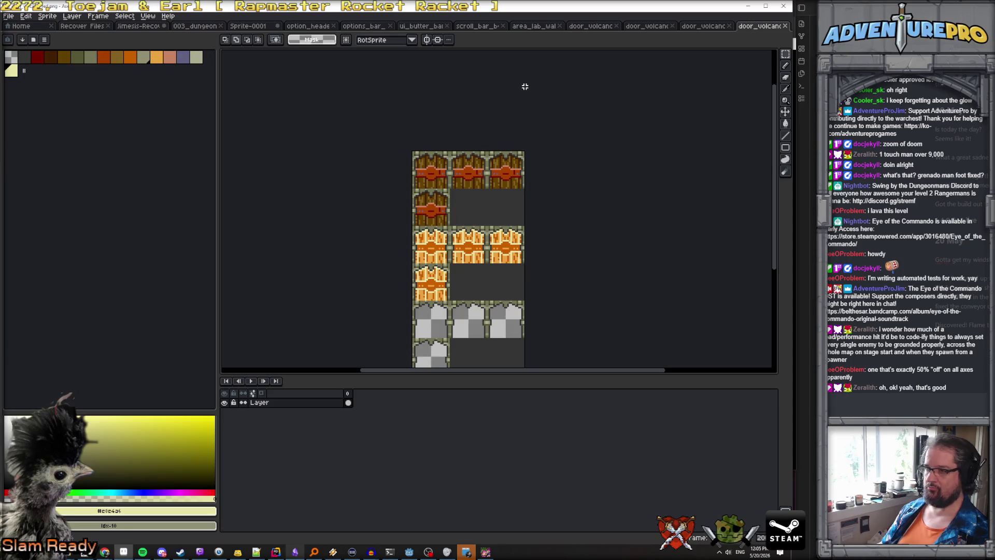
scroll(497, 186, up, 2)
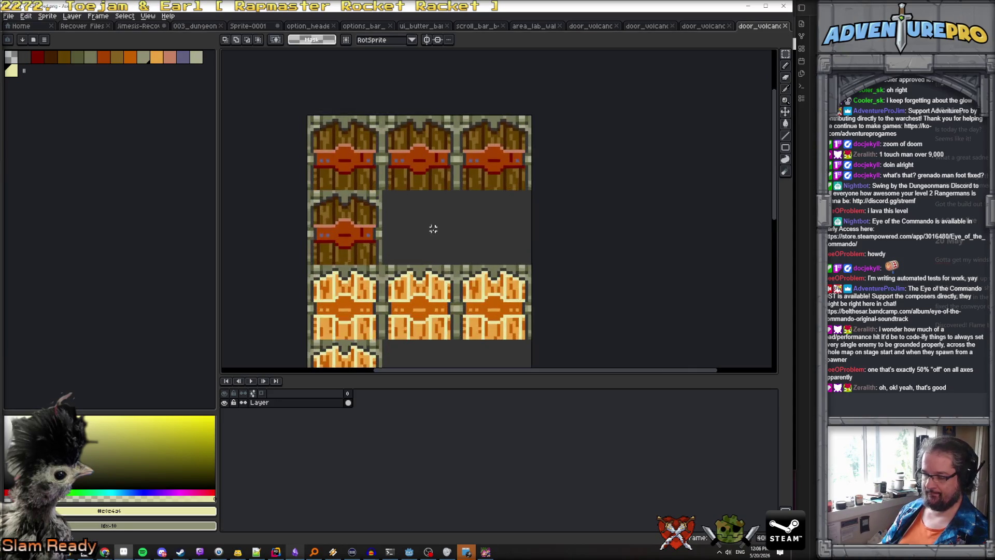
key(b)
alt+click(419, 235)
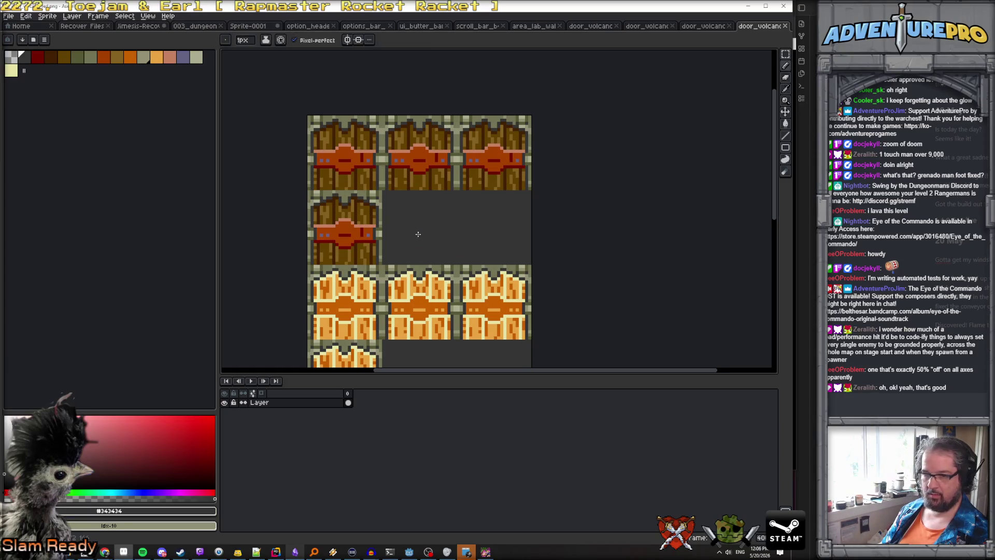
scroll(419, 234, up, 1)
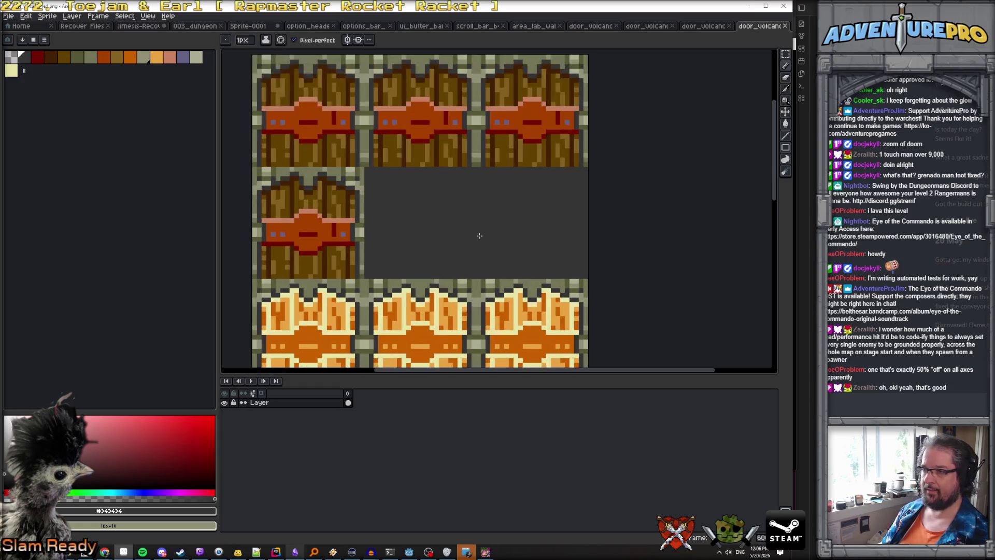
alt+click(424, 131)
key(g)
click(454, 254)
key(ctrl+z)
click(296, 39)
click(443, 213)
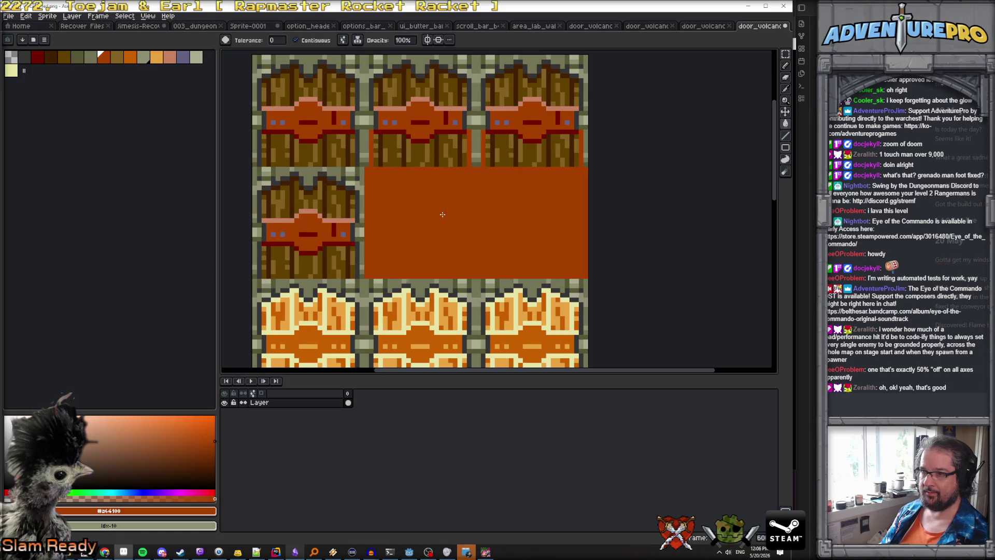
key(ctrl+z)
scroll(393, 182, up, 2)
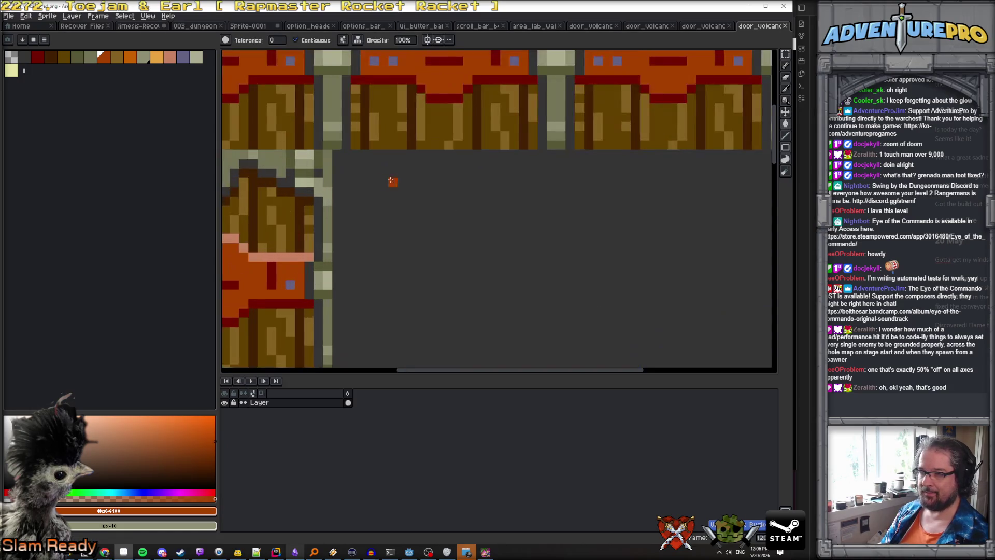
scroll(356, 163, down, 2)
click(148, 15)
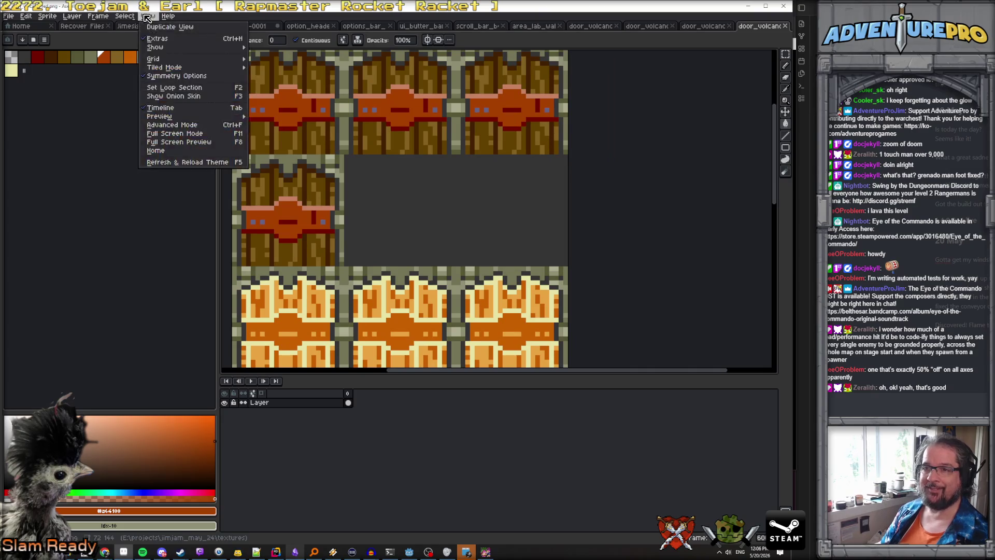
Step: Set the grid size to 32x32 pixels
mouse_move(164, 60)
click(303, 71)
key(Tab)
key(Tab)
text(32)
key(Tab)
text(32)
key(Return)
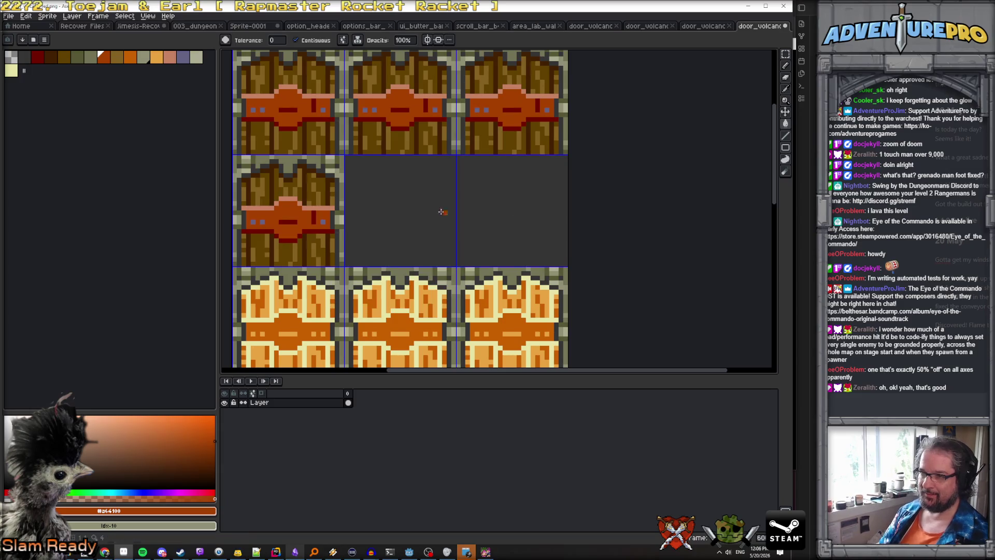
Step: Fill the two empty wooden-door-row cells with dark orange and save
key(b)
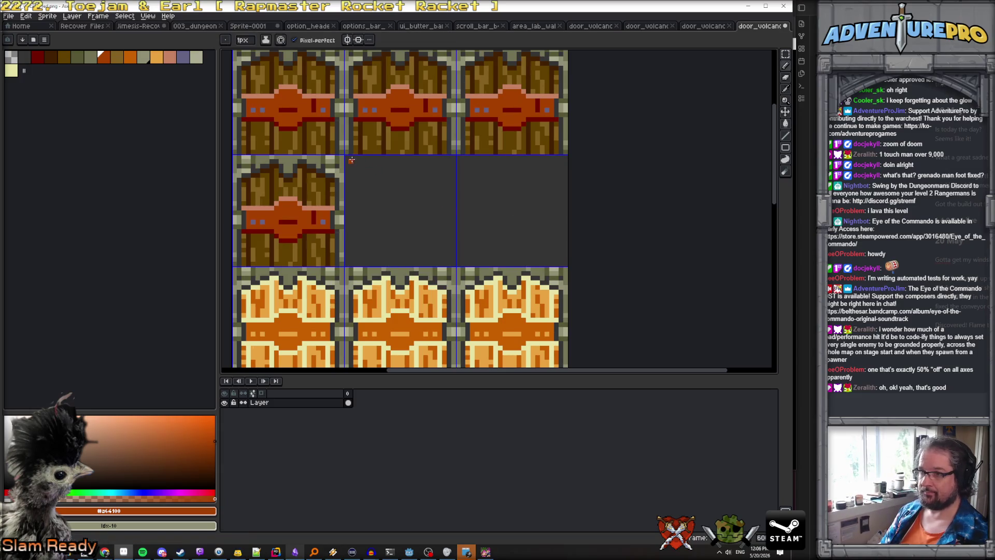
click(786, 148)
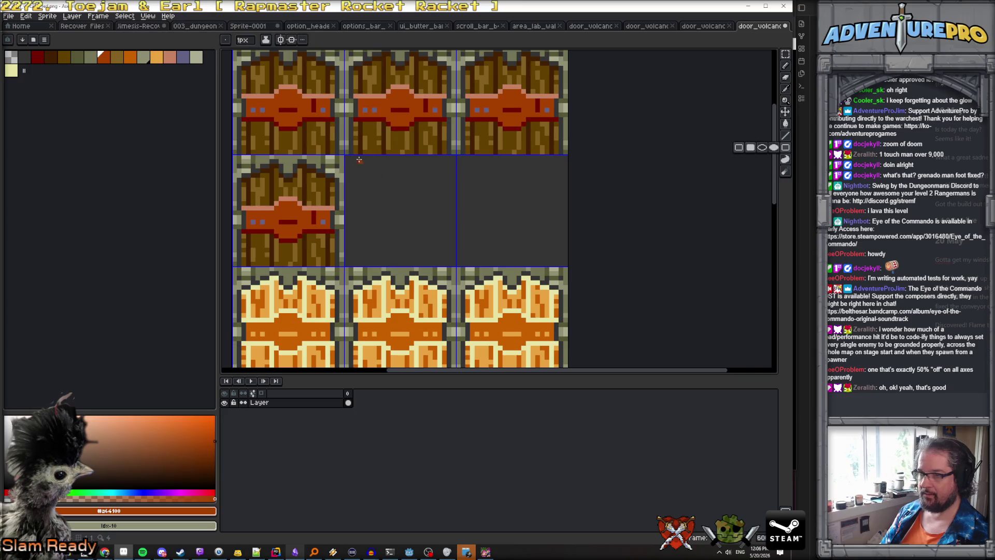
click(347, 158)
drag(566, 264, 567, 266)
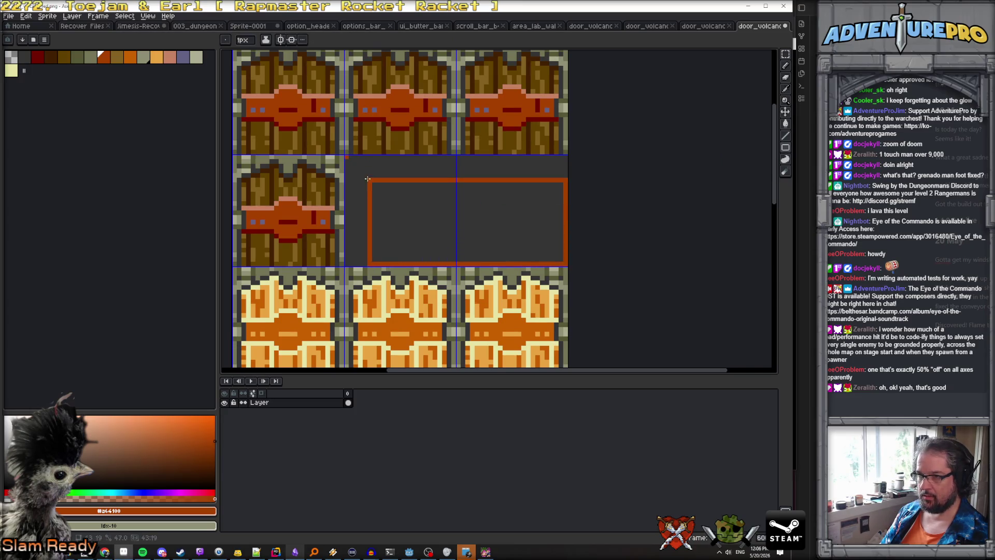
key(g)
click(398, 198)
key(ctrl+s)
Step: Fill the two empty gold-door-row cells with the gold door's lighter orange
scroll(405, 208, down, 2)
key(i)
scroll(423, 289, up, 3)
click(400, 170)
key(g)
click(352, 206)
key(ctrl+z)
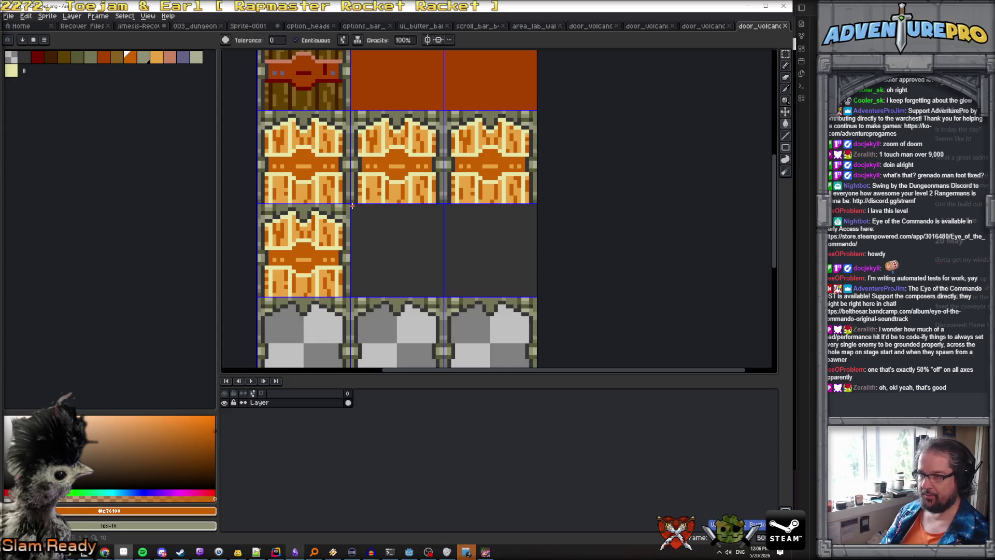
key(u)
key(u)
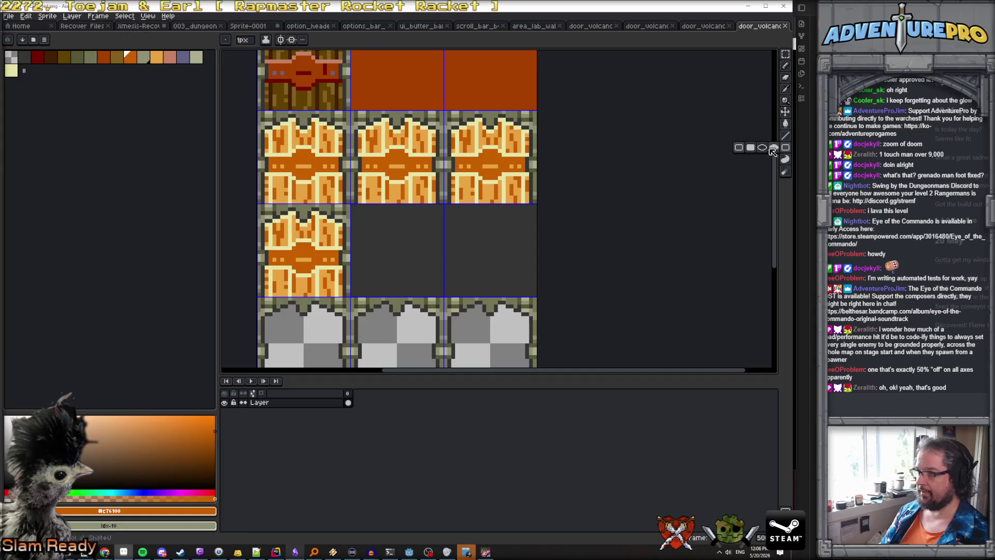
mouse_move(352, 206)
mouse_down()
mouse_move(507, 272)
mouse_move(536, 295)
mouse_up()
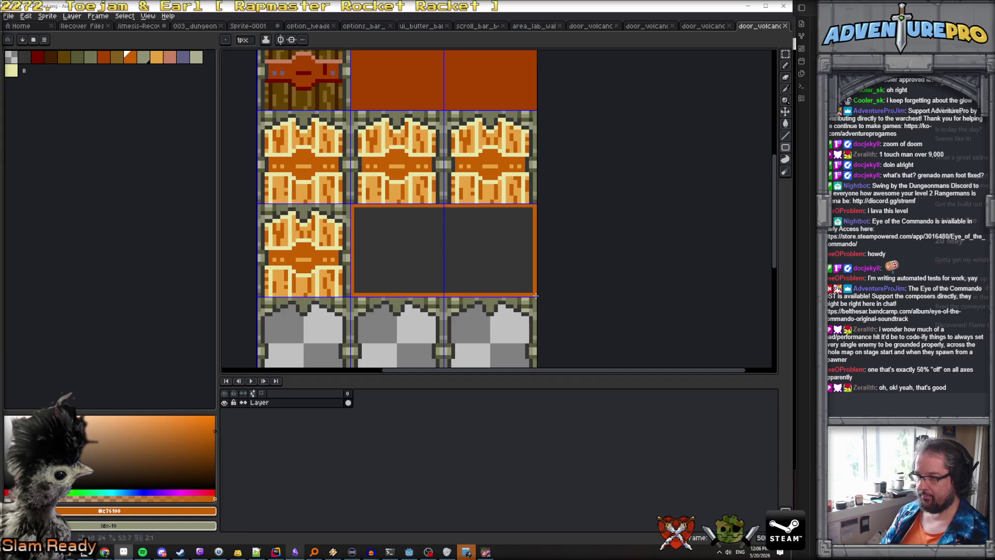
key(g)
click(477, 251)
Step: Fill the two empty cells in the bottom grey row with the band's dark red
scroll(477, 251, down, 2)
scroll(478, 251, up, 1)
mouse_move(477, 251)
mouse_down()
mouse_move(436, 207)
mouse_move(427, 248)
mouse_up()
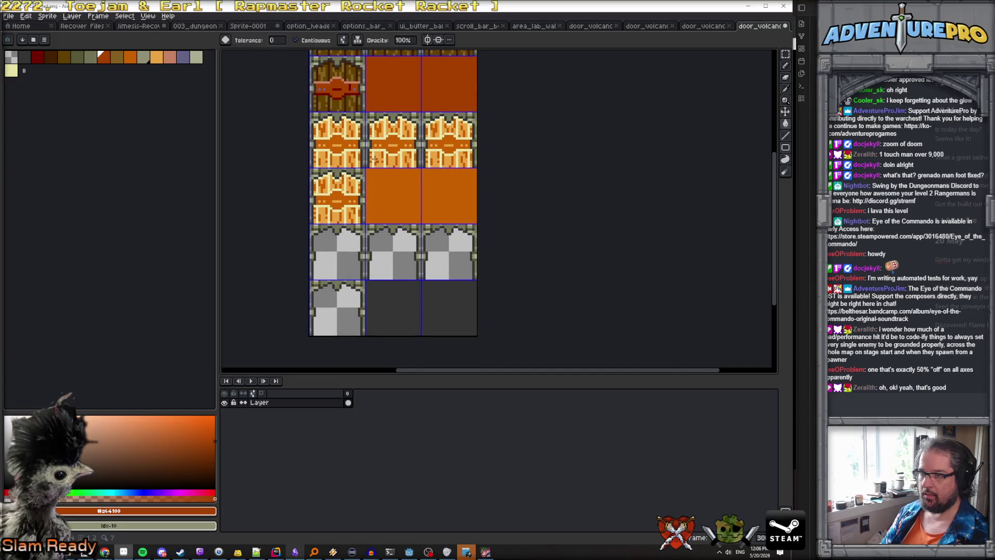
alt+click(335, 97)
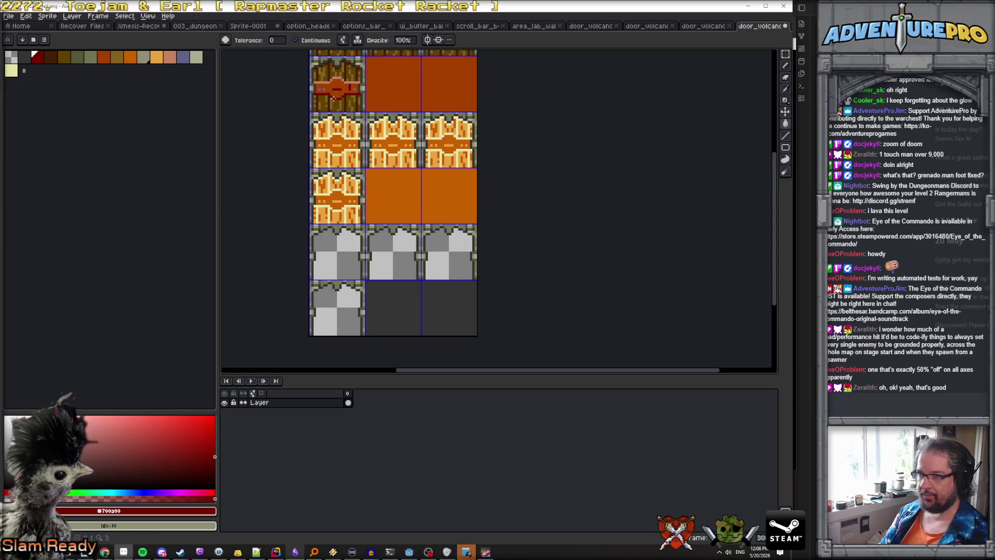
scroll(402, 313, up, 2)
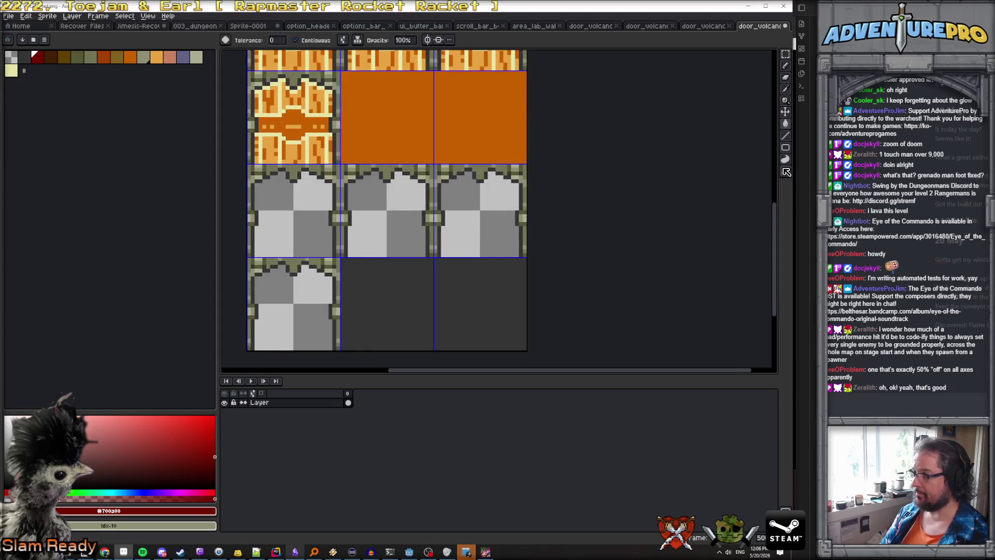
key(v)
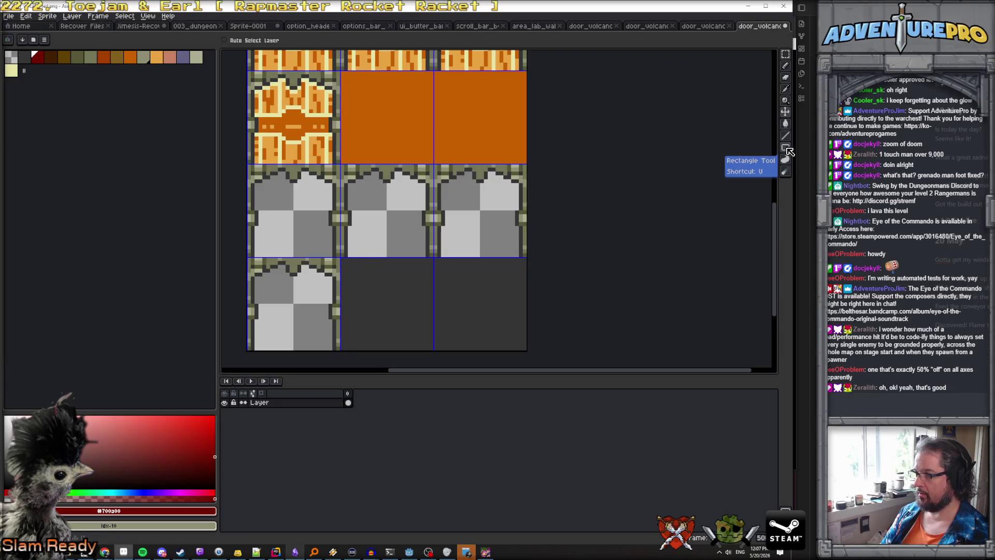
key(u)
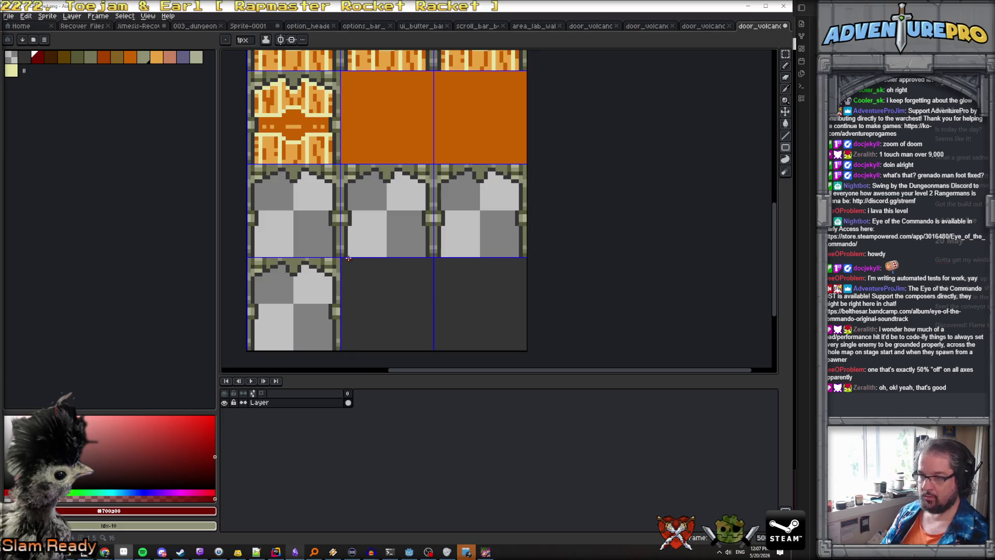
mouse_move(343, 259)
mouse_down()
mouse_move(453, 324)
mouse_move(525, 348)
mouse_up()
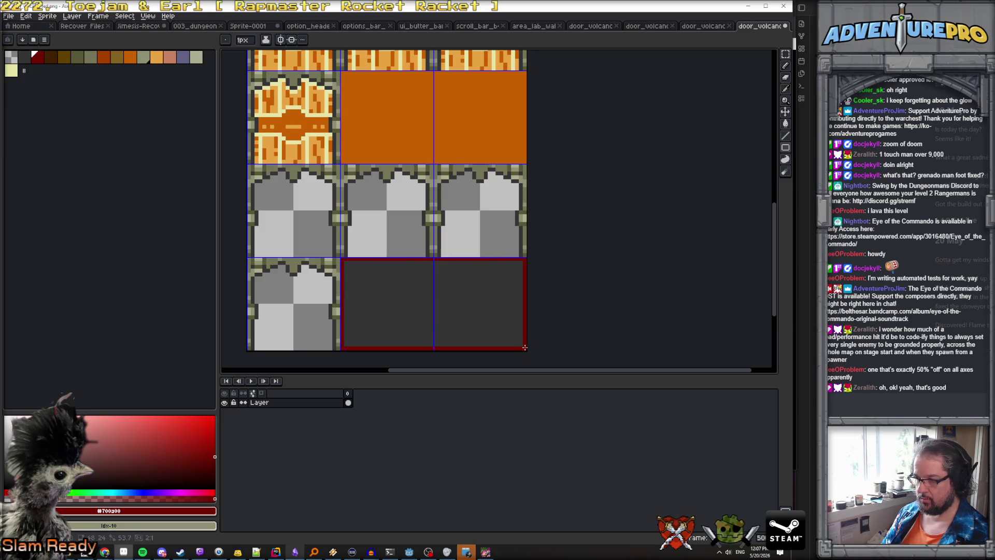
key(g)
click(487, 328)
Step: Save the finished sheet and switch to another door_volcano sheet
scroll(474, 309, down, 2)
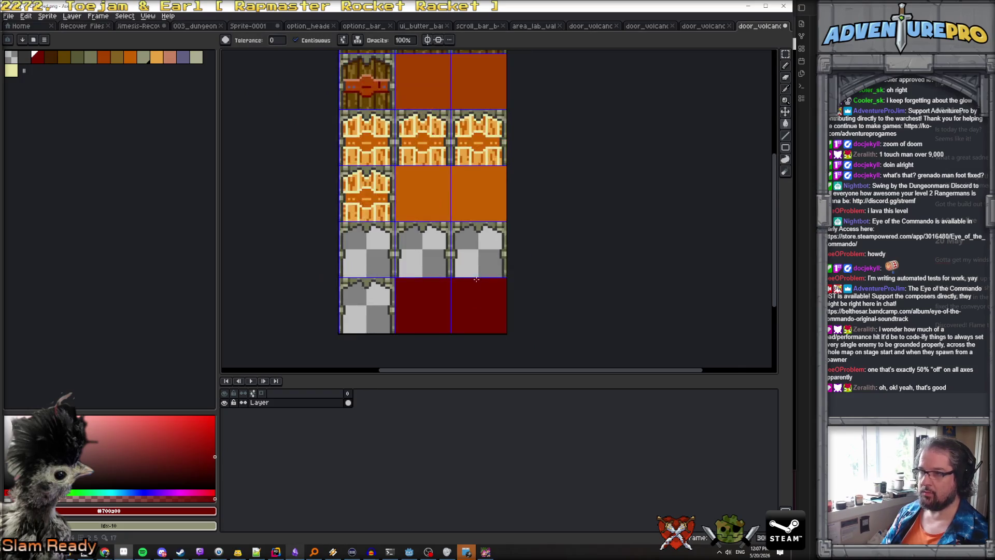
scroll(568, 155, up, 2)
key(ctrl+s)
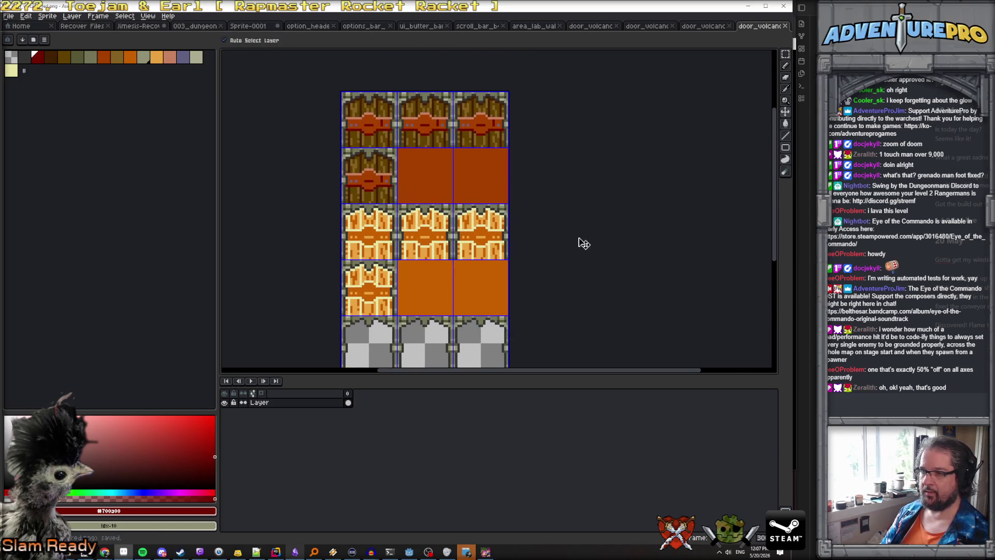
click(706, 27)
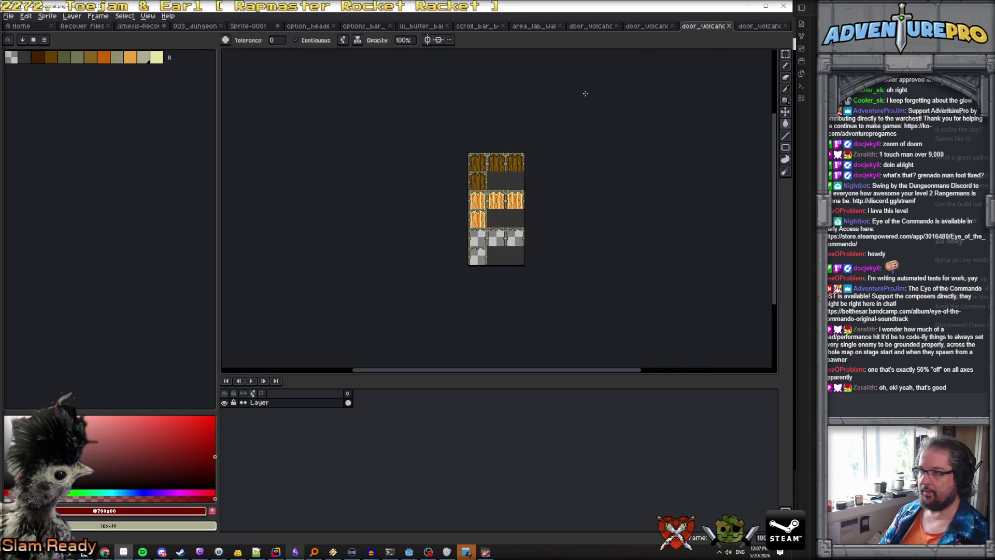
Step: On the green door sheet, fill the empty area beside the green doors with the door's green
click(654, 26)
scroll(435, 213, up, 4)
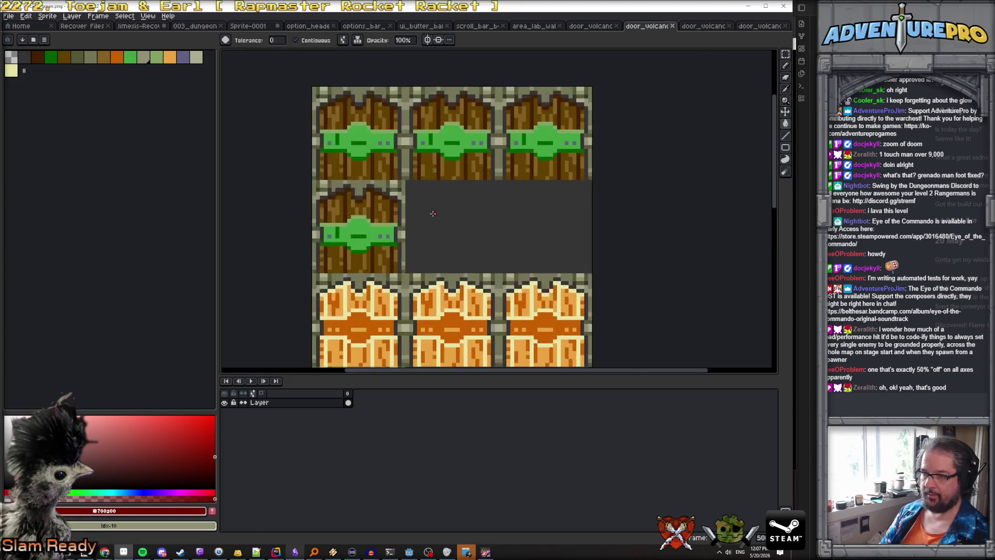
alt+click(364, 228)
key(b)
scroll(415, 223, up, 1)
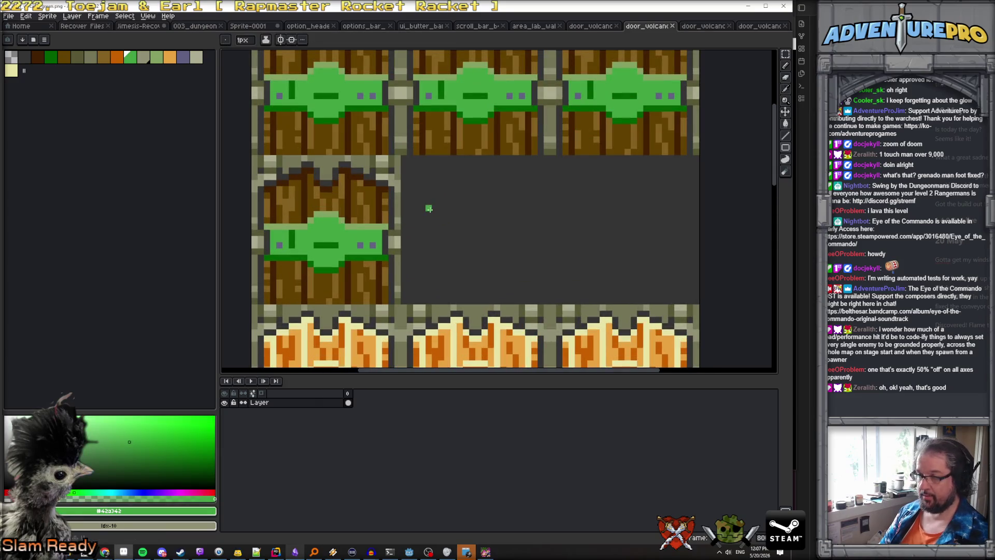
mouse_move(411, 168)
mouse_down()
mouse_move(661, 301)
mouse_move(696, 301)
mouse_up()
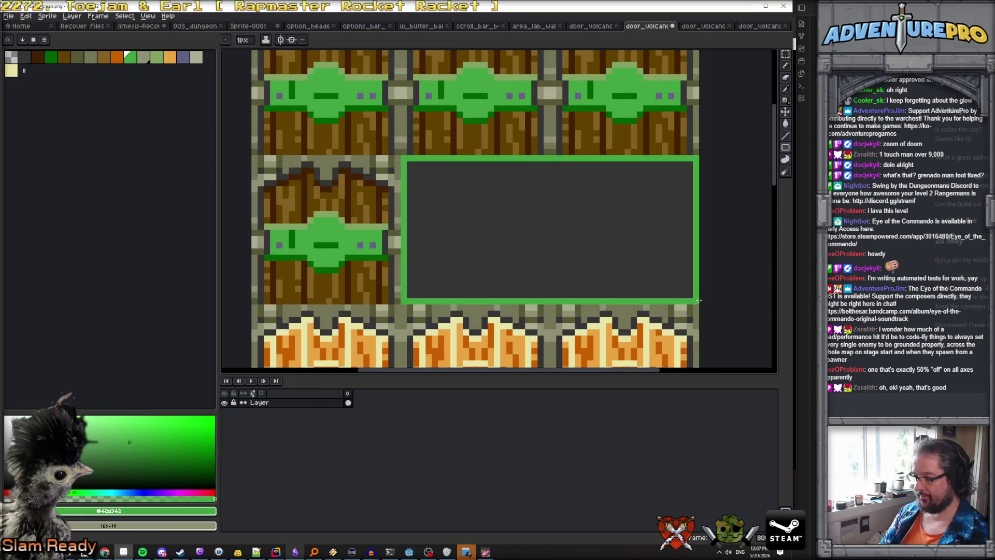
key(g)
click(586, 247)
scroll(587, 248, down, 2)
scroll(583, 249, down, 2)
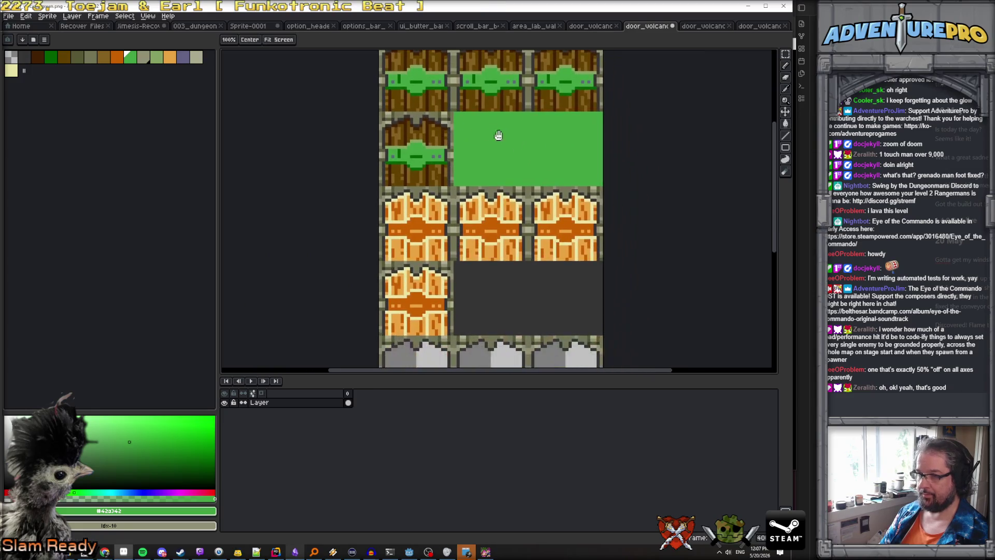
scroll(495, 253, up, 1)
Step: Fill the empty cells beside the orange doors with solid orange
key(b)
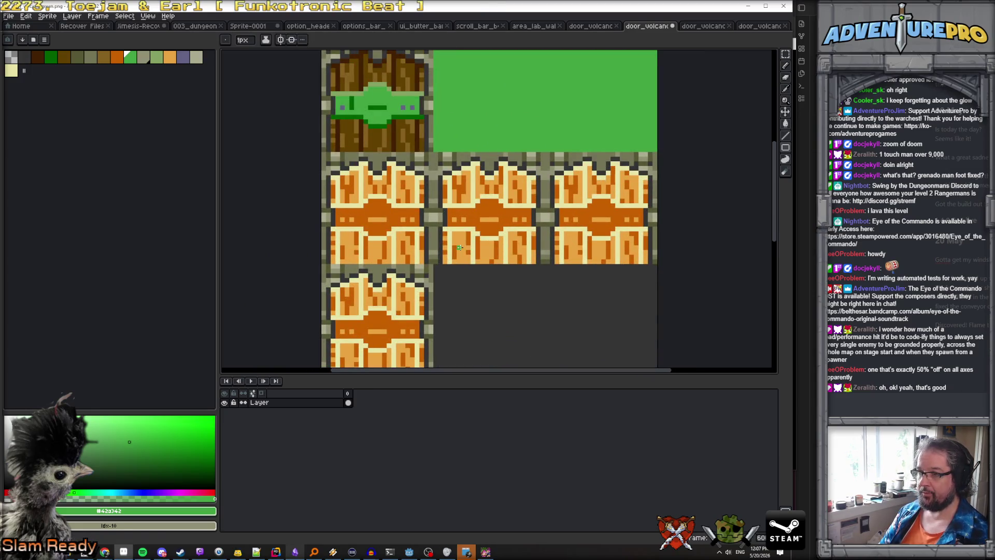
alt+click(462, 246)
drag(451, 281, 602, 348)
scroll(611, 347, down, 2)
drag(610, 309, 427, 220)
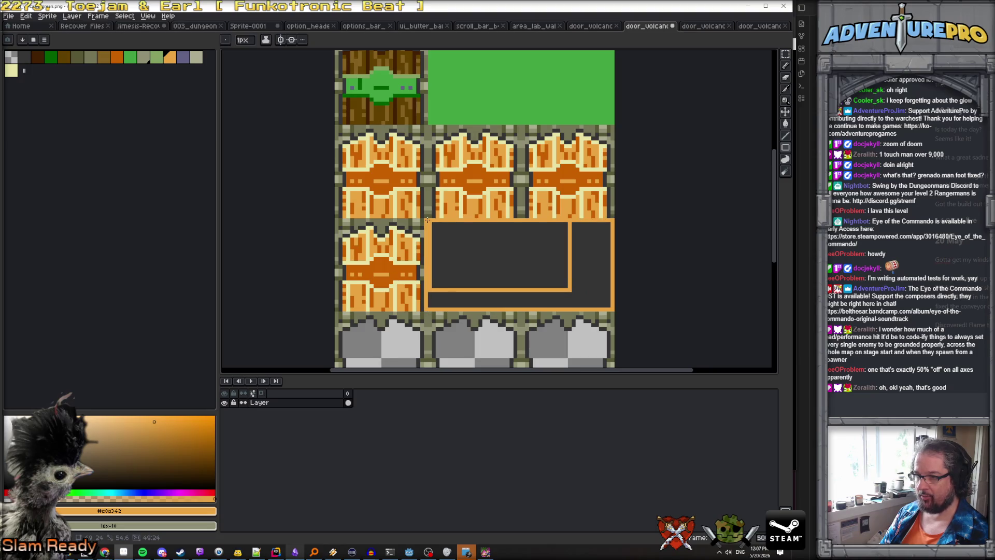
key(g)
click(500, 275)
click(518, 300)
scroll(518, 289, down, 1)
scroll(464, 261, down, 2)
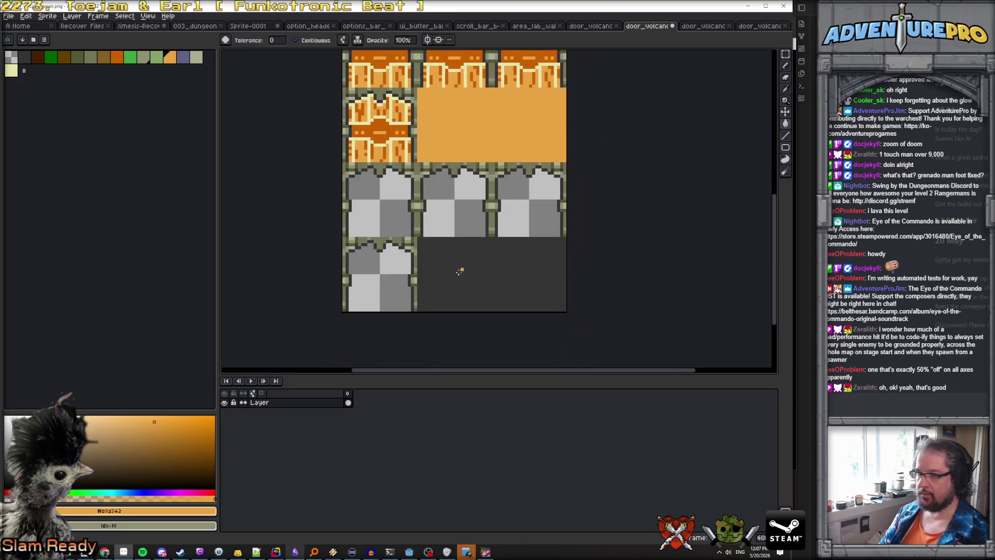
scroll(423, 247, down, 1)
scroll(467, 194, up, 3)
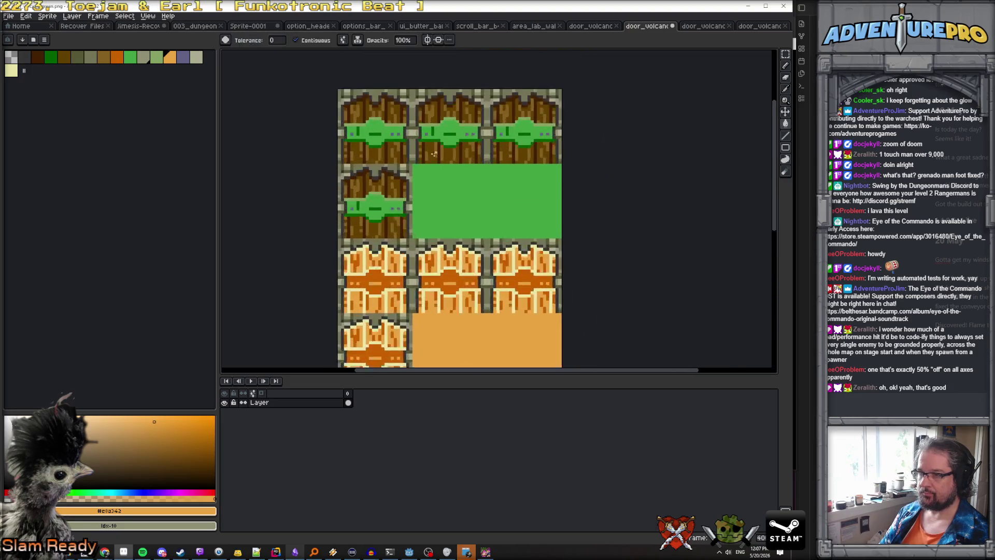
Step: Fill the empty cell beside the grey doors with dark green
alt+click(447, 145)
scroll(412, 325, down, 3)
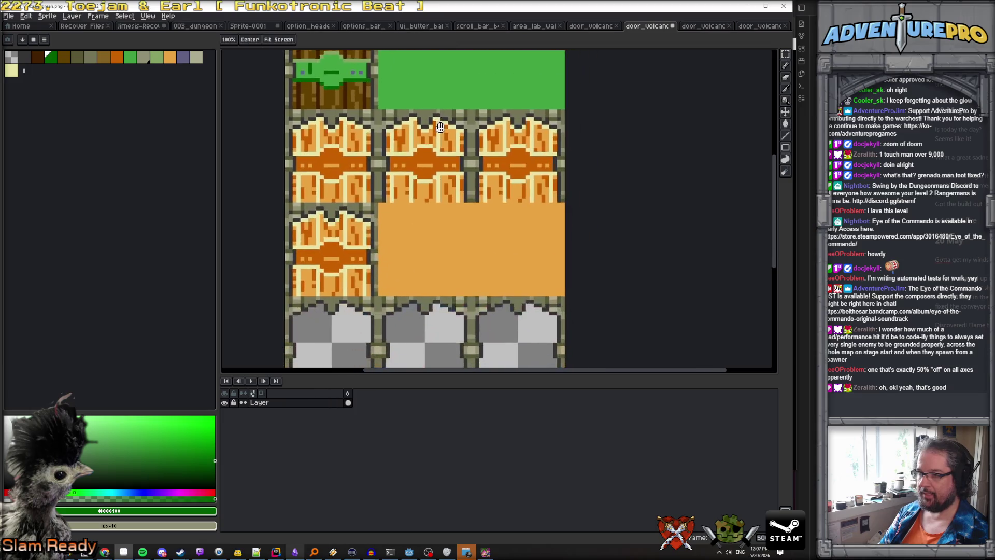
scroll(412, 325, down, 1)
key(b)
scroll(391, 240, down, 3)
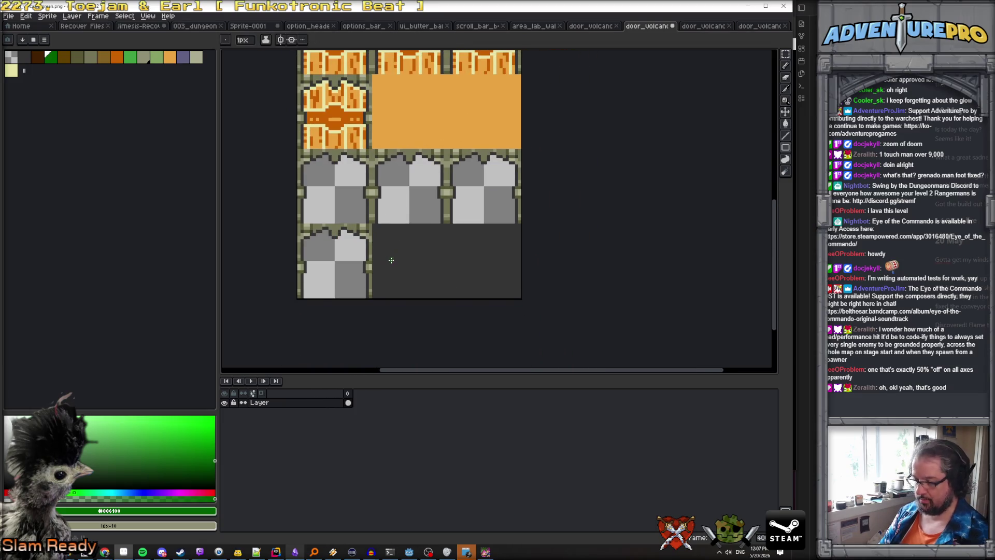
scroll(374, 226, up, 1)
mouse_move(373, 225)
mouse_down()
mouse_move(508, 308)
mouse_move(558, 313)
mouse_up()
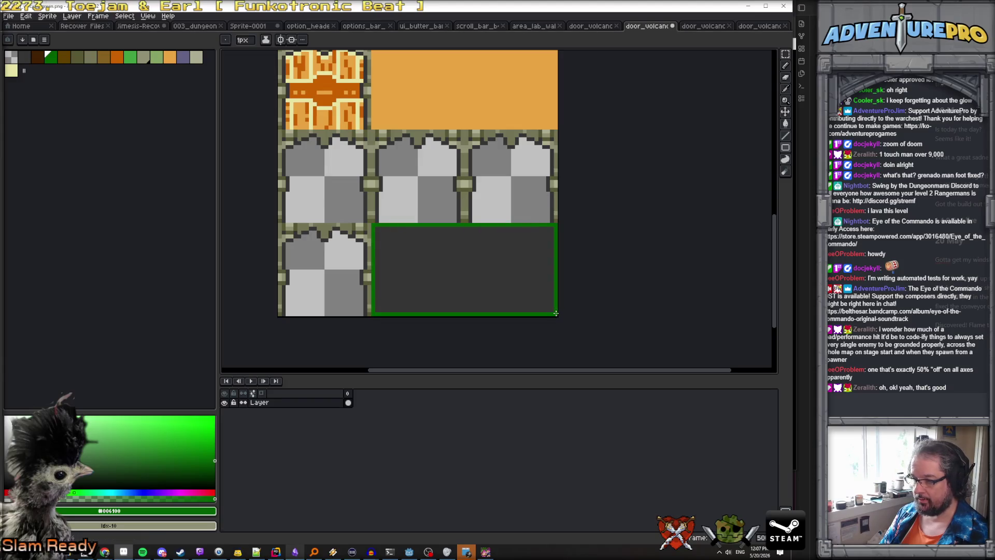
key(g)
click(458, 275)
scroll(457, 274, down, 2)
scroll(492, 269, up, 4)
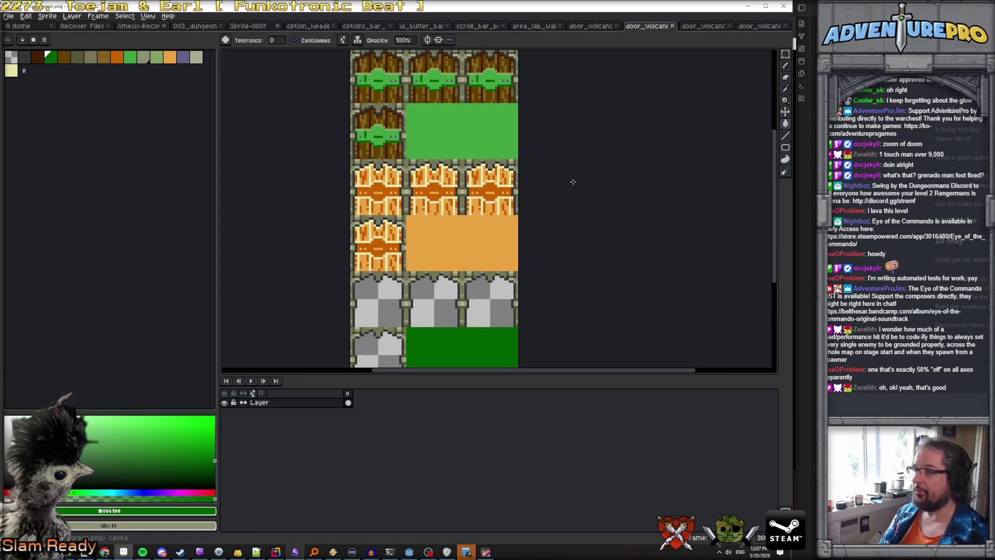
click(594, 26)
Step: Fill the empty area beside the blue doors with the door's blue
scroll(507, 180, up, 2)
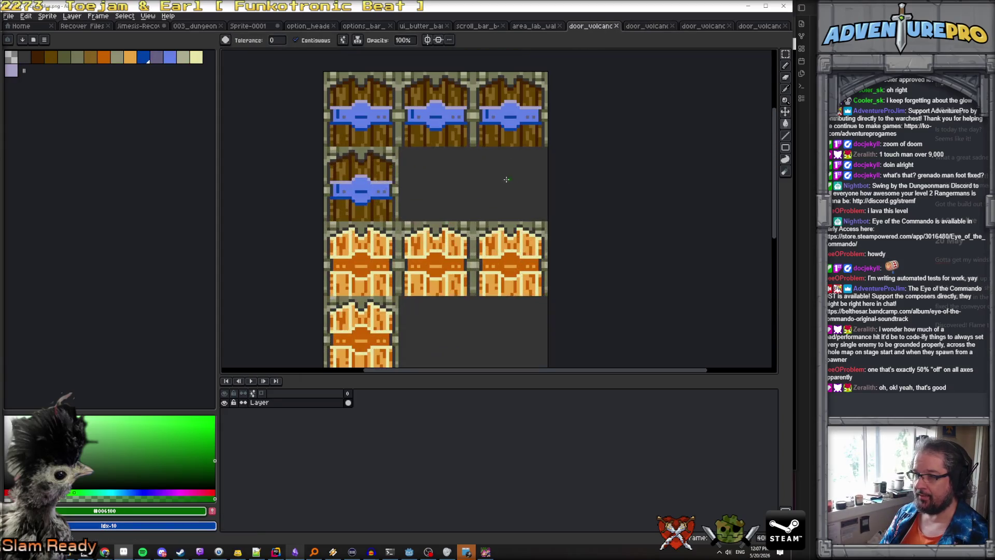
alt+click(373, 184)
scroll(415, 176, up, 1)
key(b)
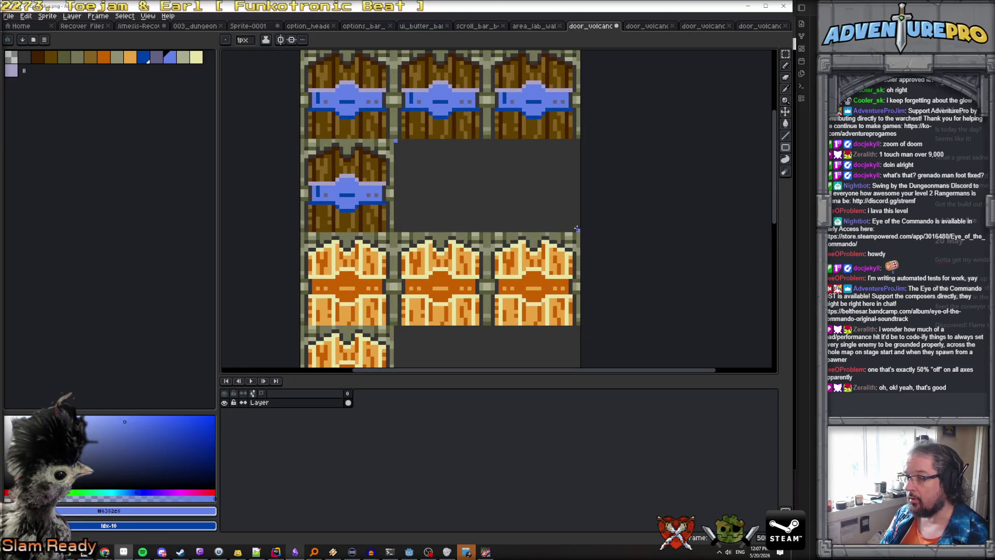
drag(572, 227, 395, 141)
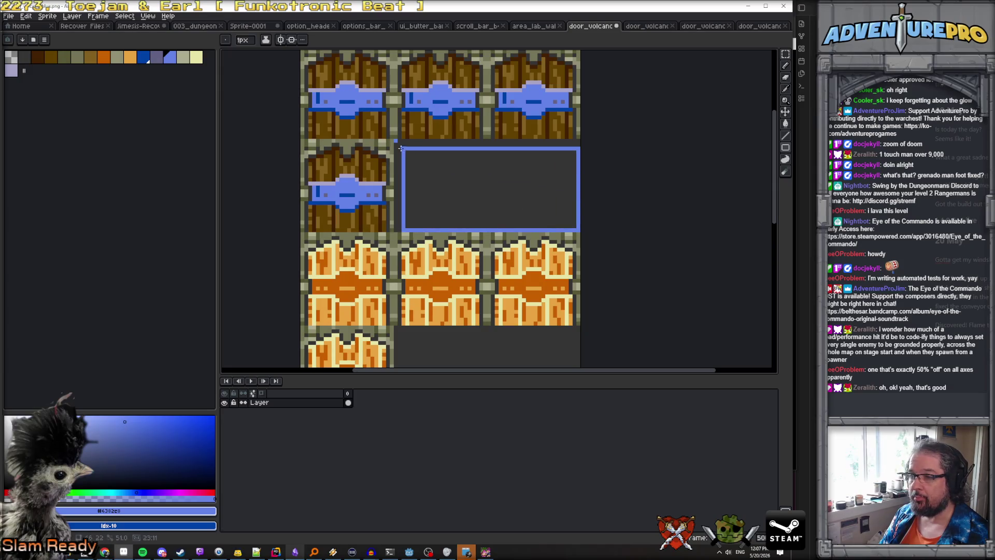
key(g)
click(477, 196)
Step: Fill the empty area beside the orange doors with solid orange
drag(468, 196, 420, 89)
scroll(367, 209, up, 1)
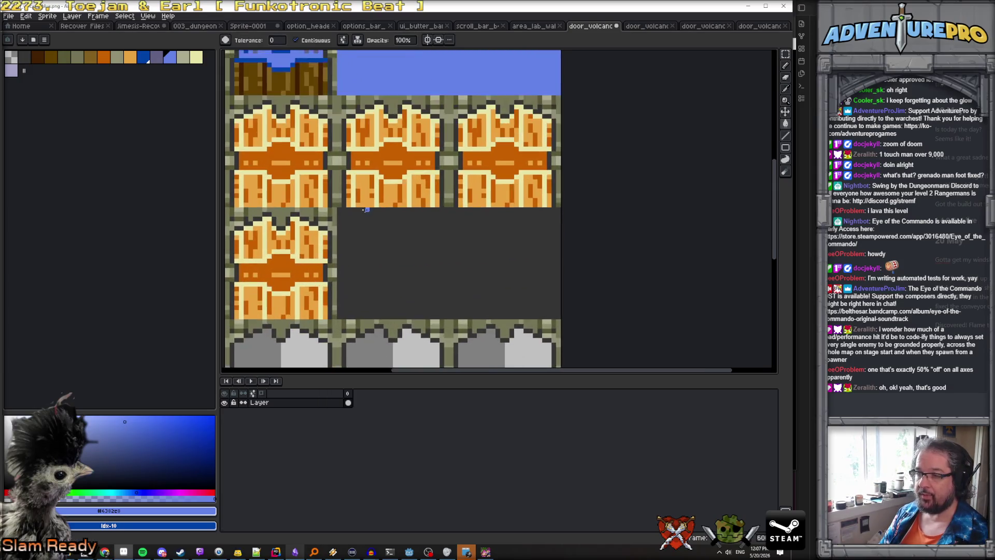
alt+click(363, 201)
key(b)
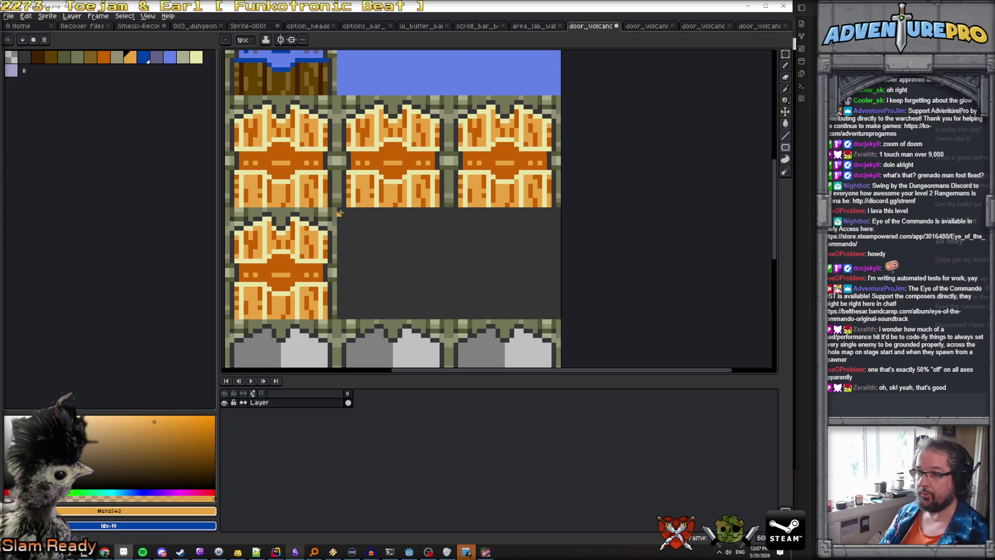
drag(558, 316, 339, 210)
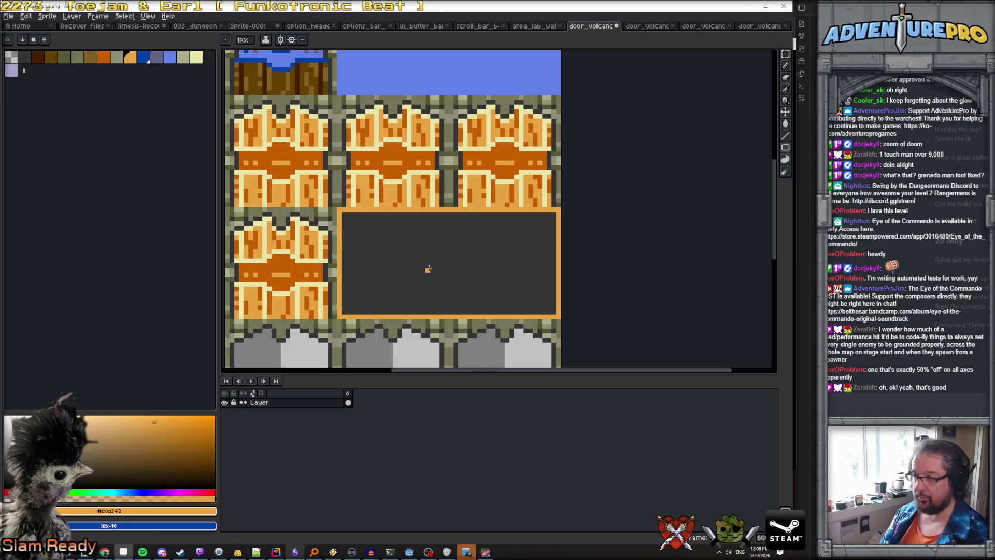
key(g)
click(423, 257)
scroll(394, 176, down, 2)
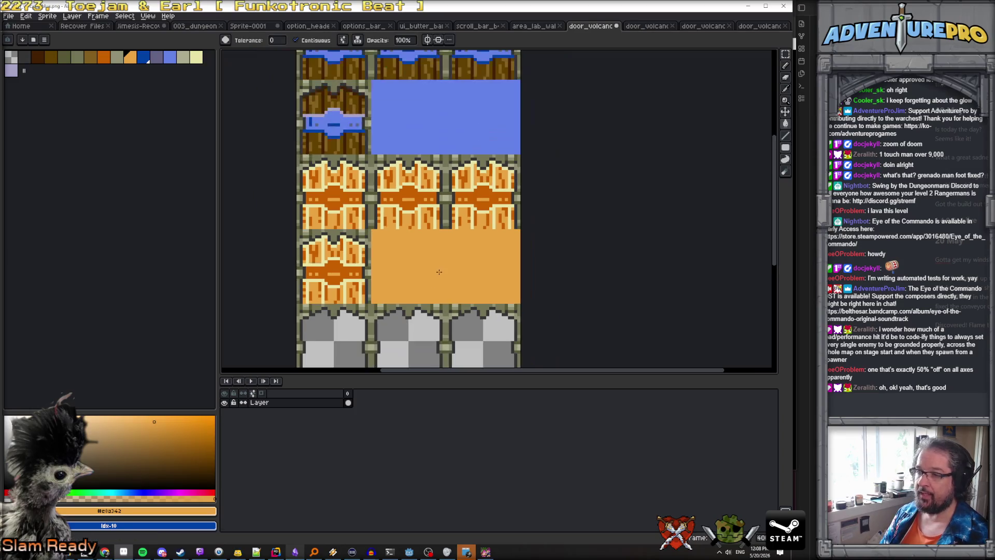
Step: Pick dark blue for the remaining door row and save the blue door sheet
alt+click(342, 134)
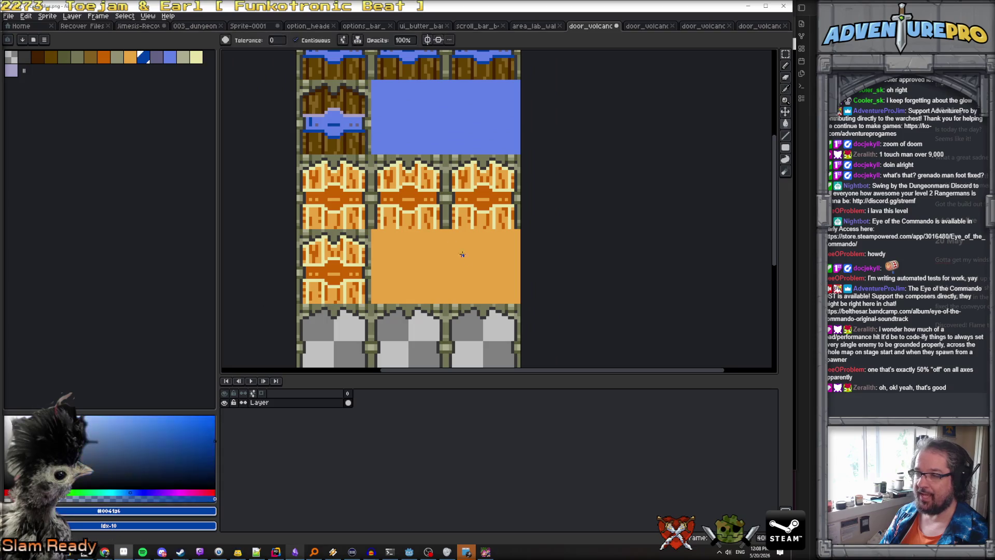
scroll(367, 212, down, 3)
scroll(366, 212, up, 2)
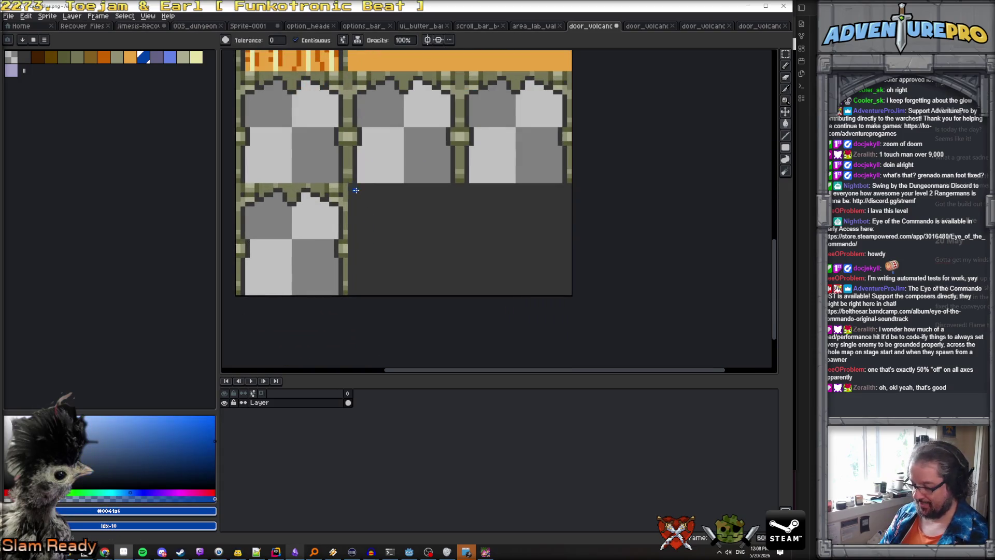
key(b)
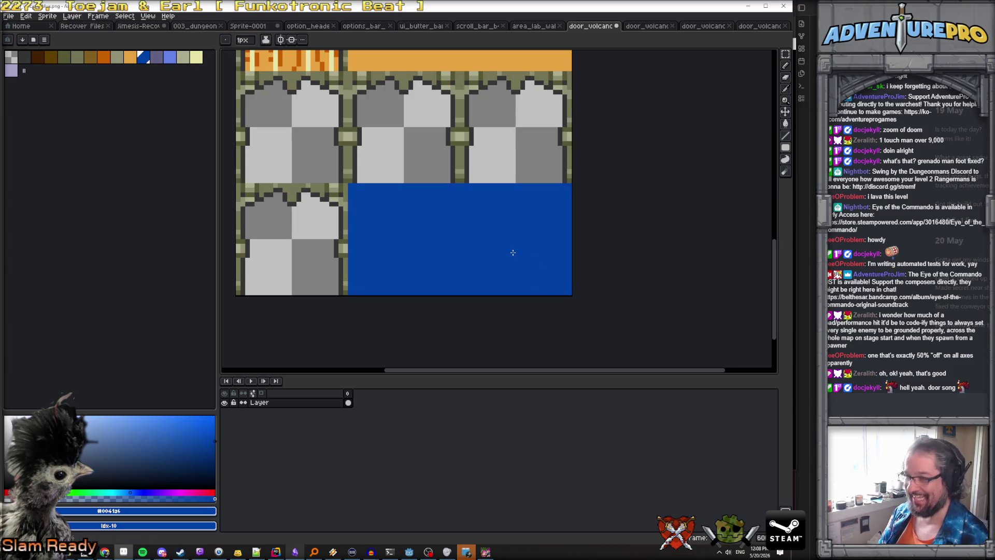
scroll(513, 253, down, 3)
key(ctrl+s)
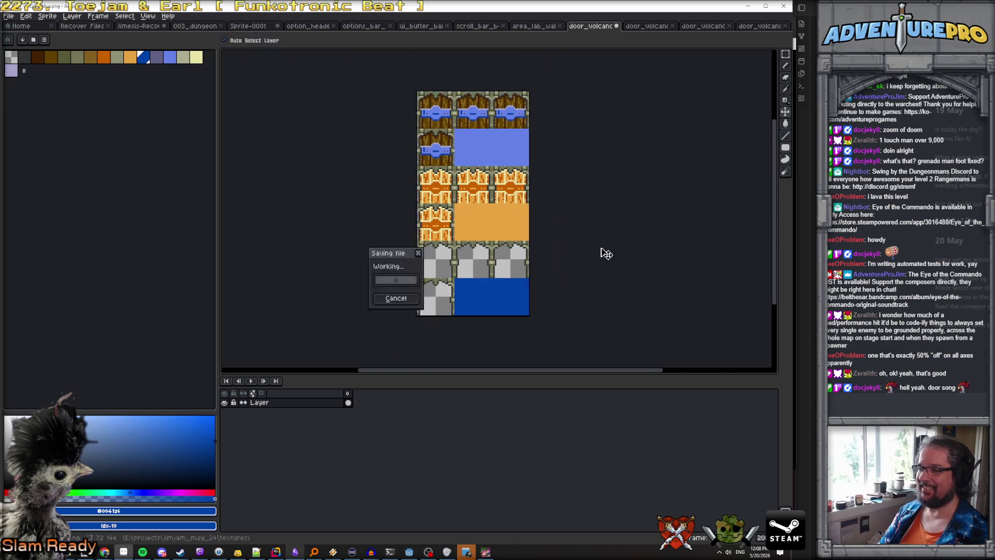
click(493, 552)
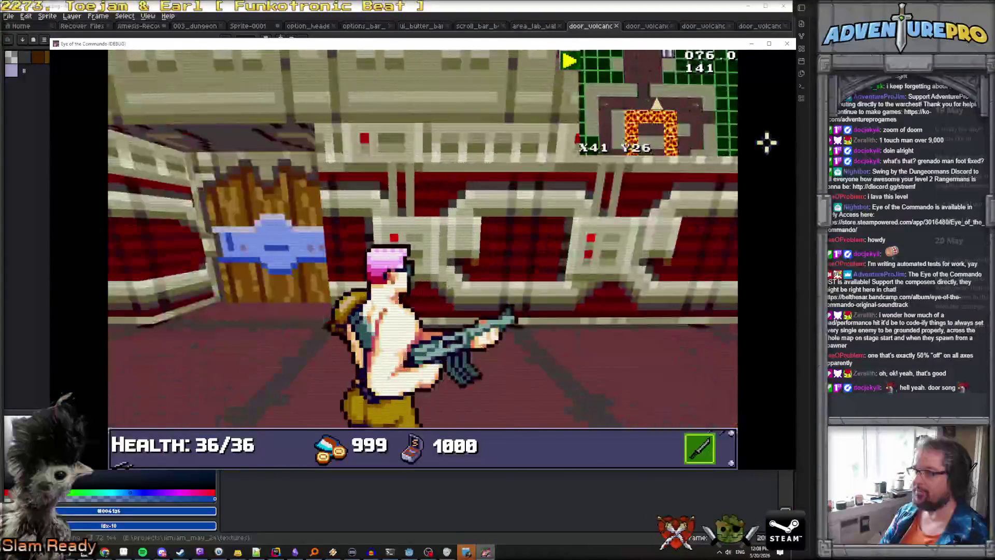
Step: Close the running game and relaunch it in debug from the Godot editor
click(788, 45)
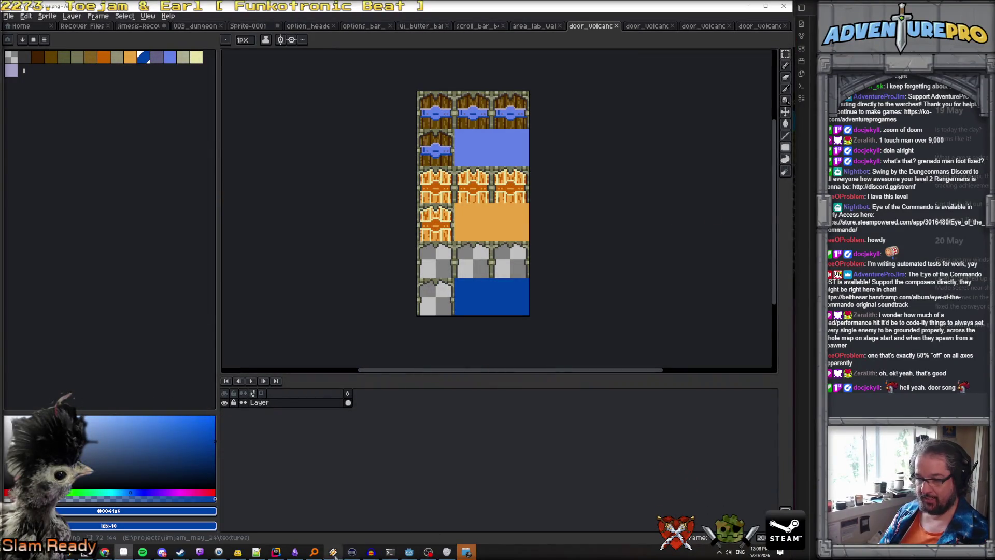
click(412, 553)
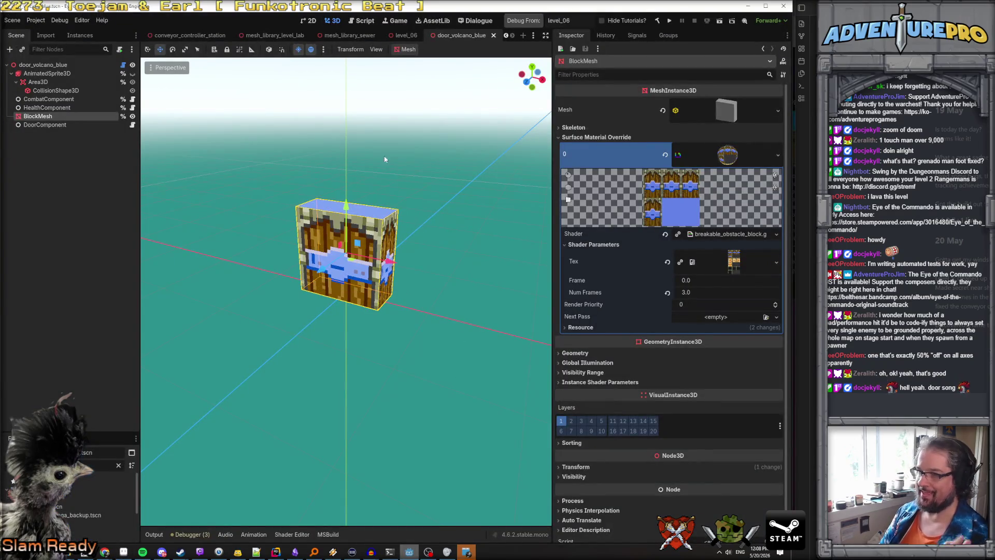
click(524, 22)
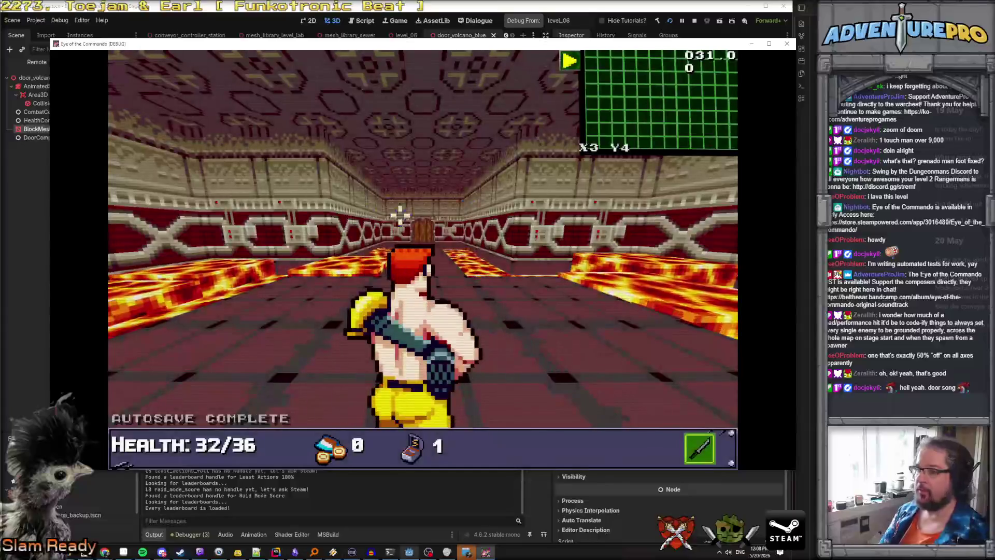
Step: Enter the reveal-all command in the debug console and open the full level map
key(grave)
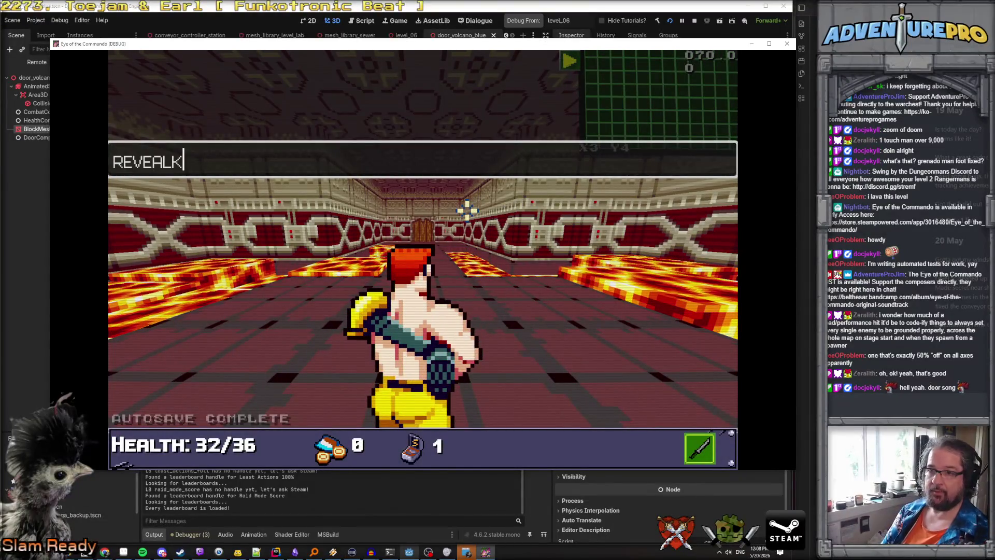
text(ll)
key(Return)
key(Escape)
key(Escape)
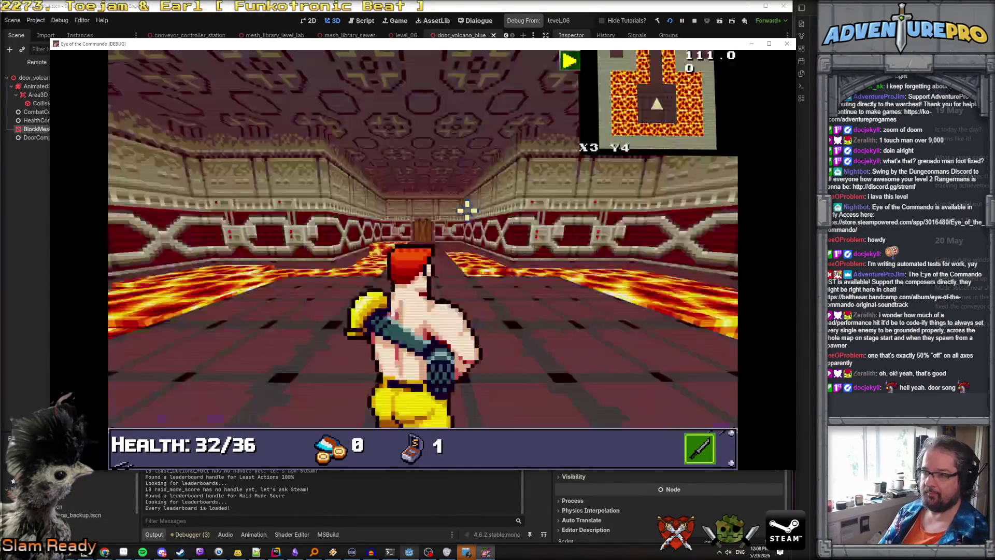
key(m)
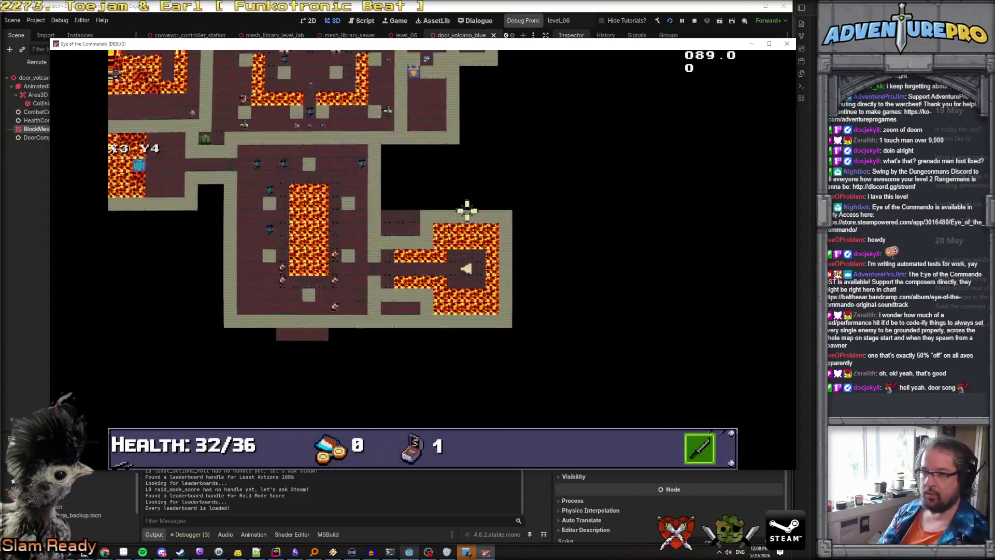
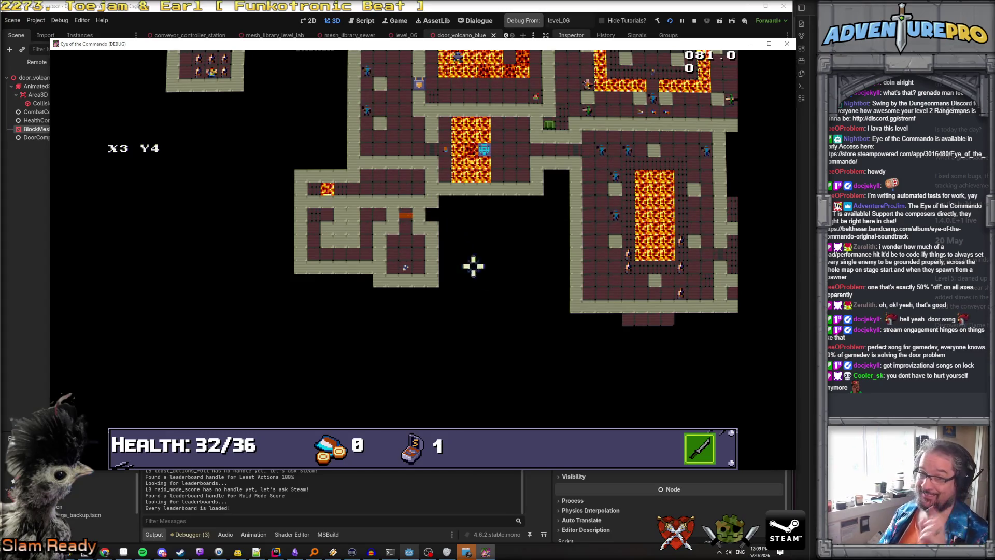
Step: Bring up the Campaign — Level 6 Trello card and tick off the Blue Door at X42 Y25 bug
mouse_move(105, 551)
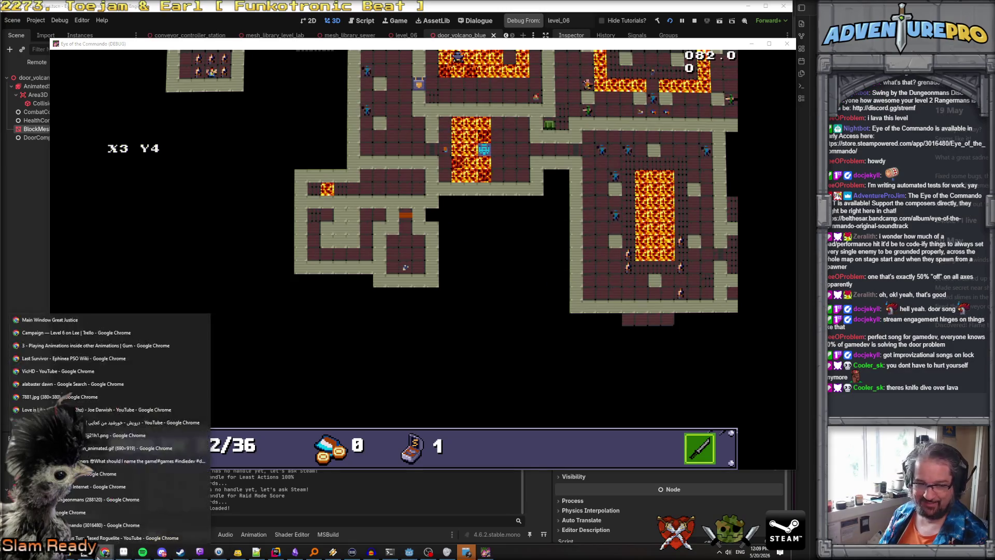
click(115, 333)
click(203, 269)
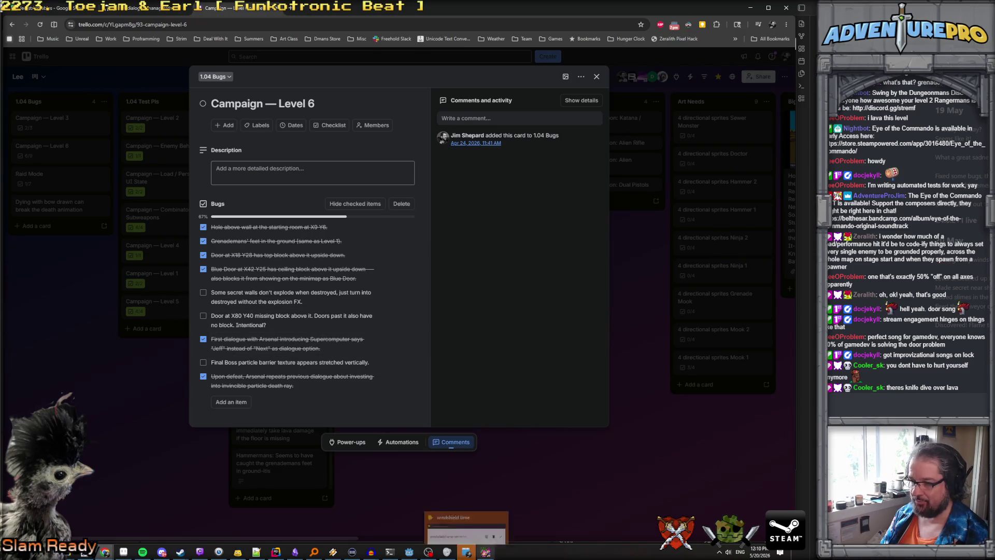
Step: Switch from Trello back to the running Eye of the Commando game window
click(487, 552)
click(487, 553)
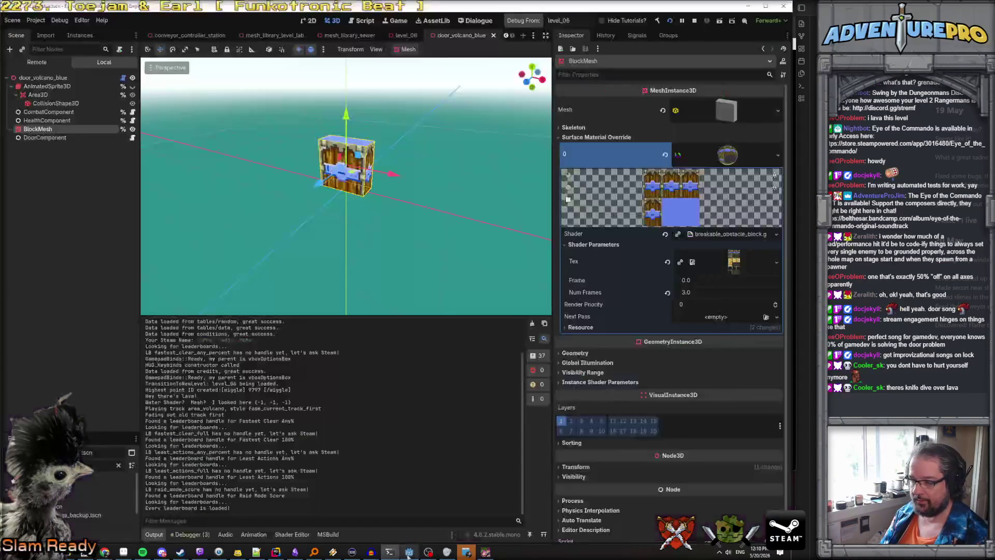
click(486, 553)
Step: Teleport the player to X80 Y40 with the console command TP 80 40 and face the door
key(Tab)
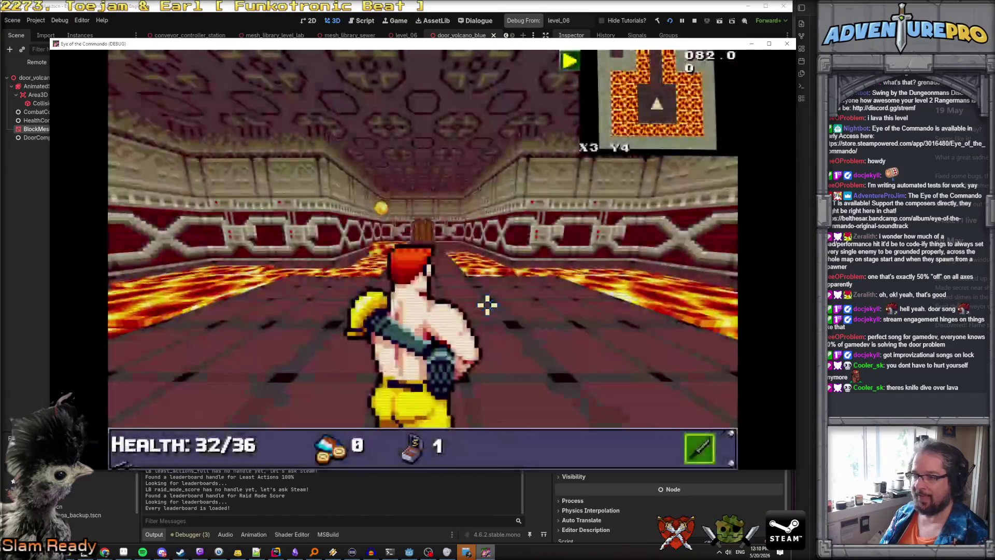
key(grave)
key(grave)
key(Tab)
key(Tab)
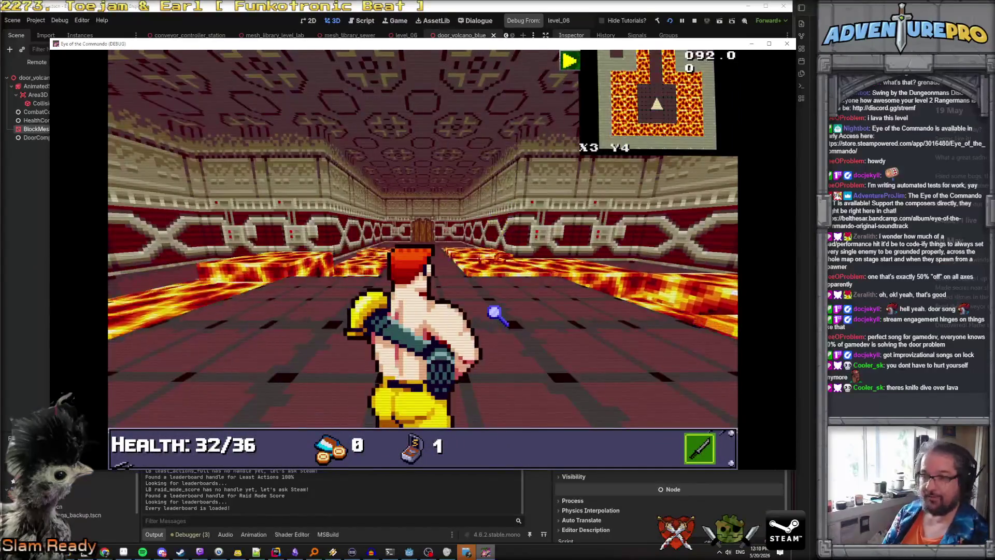
key(Tab)
key(Tab)
key(grave)
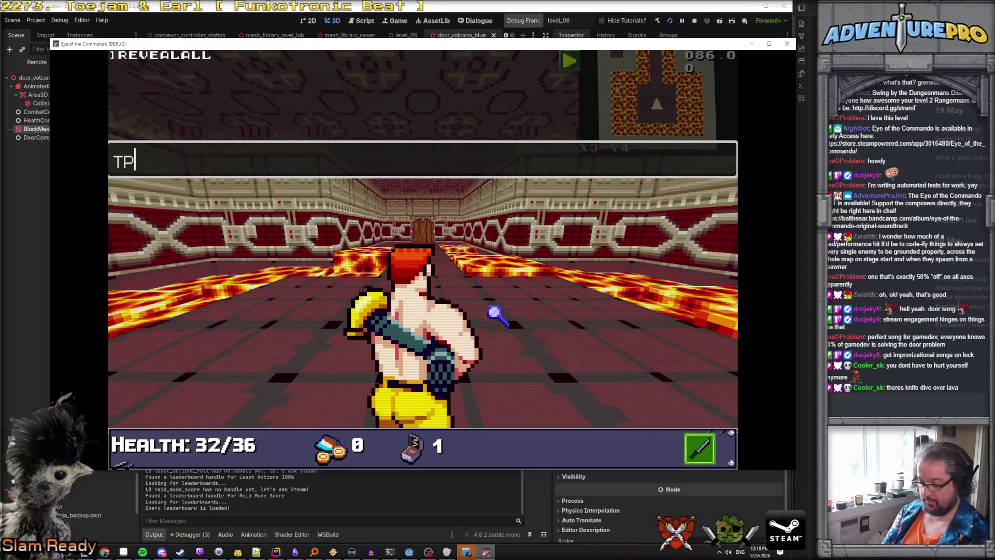
text(40)
key(Return)
key(grave)
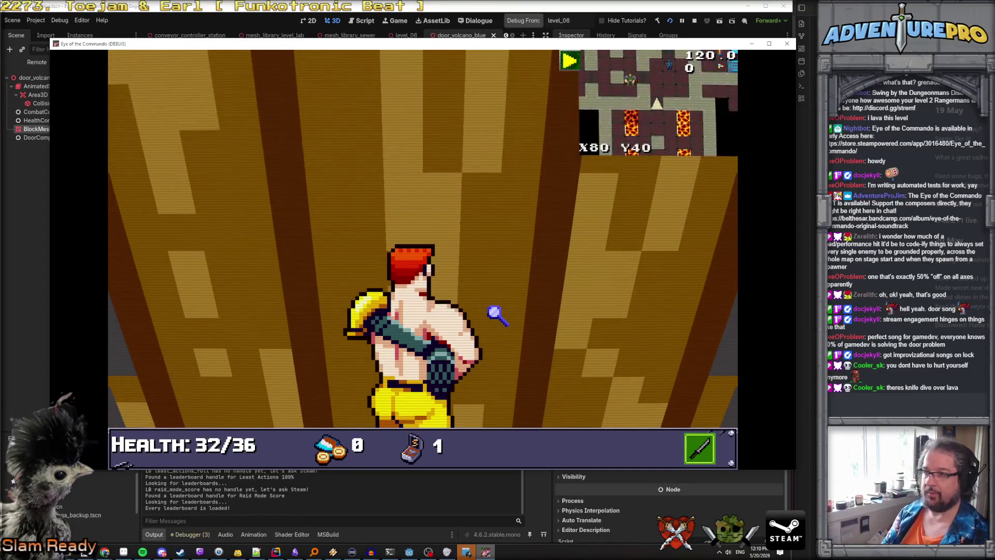
key(Down)
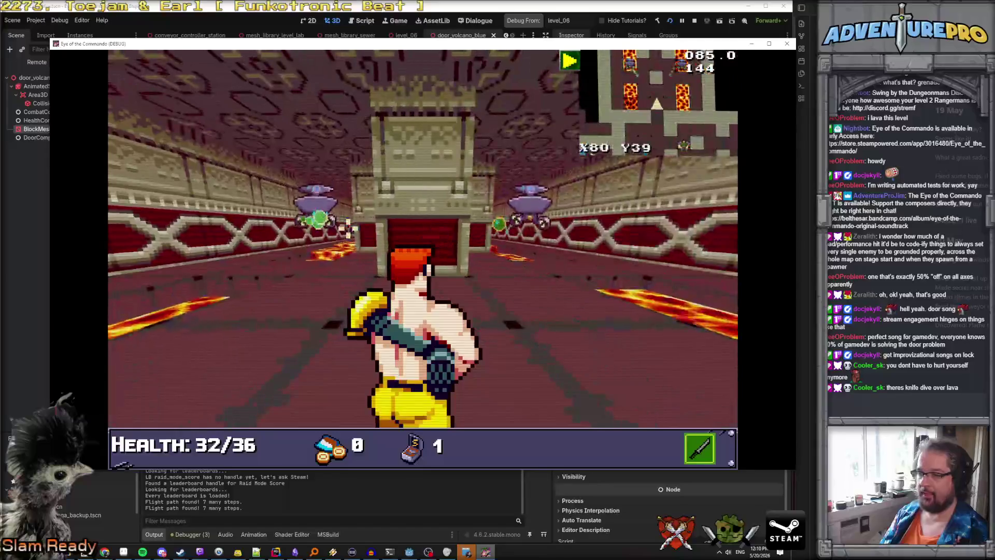
Step: Run the WARGOD cheat and look along the wall around the wooden door before returning to Godot
key(grave)
text(OD)
key(Return)
key(grave)
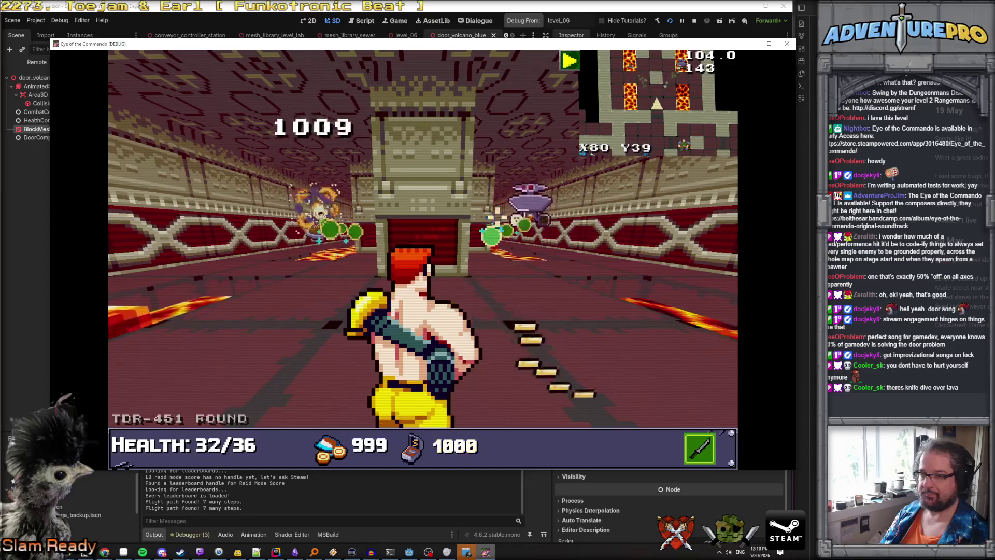
key(Left)
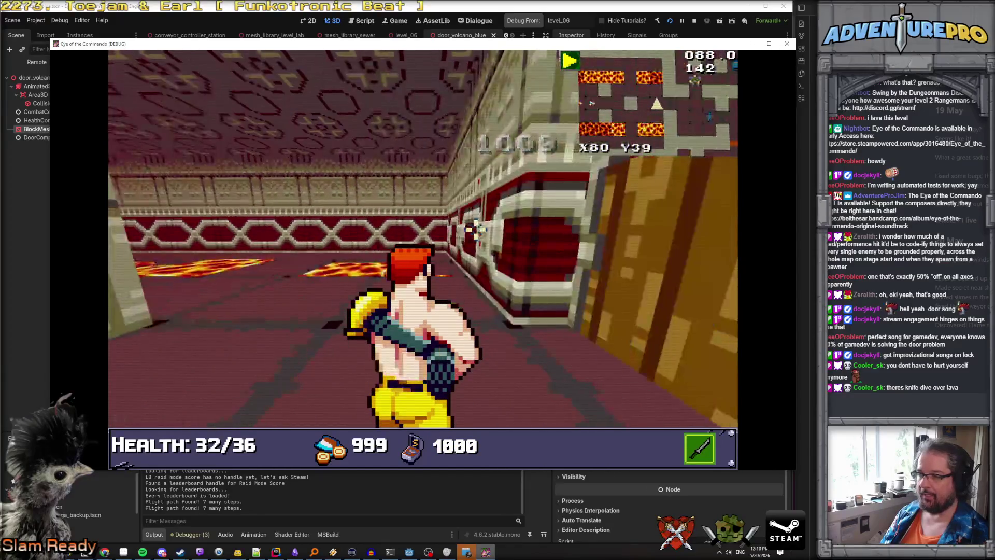
key(Right)
key(Right)
key(Left)
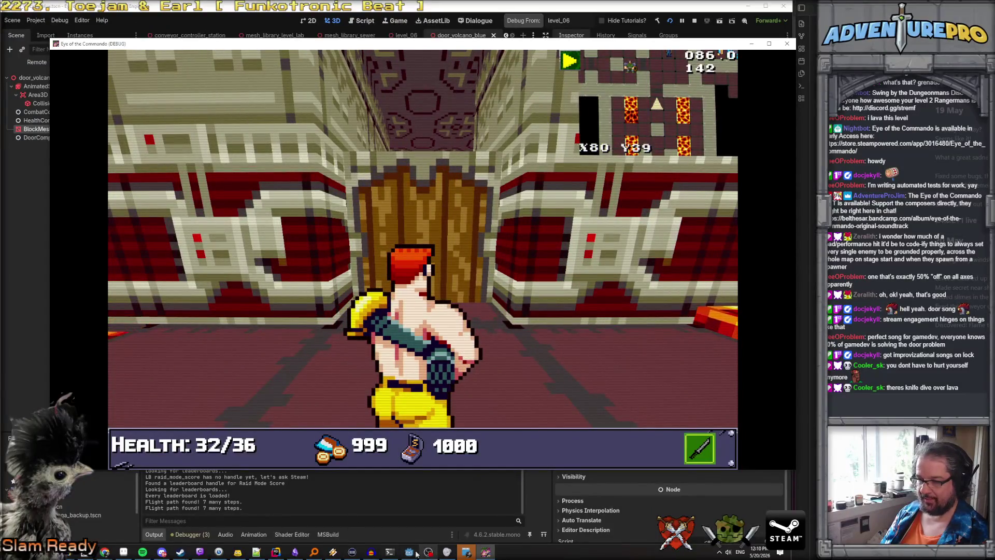
click(409, 552)
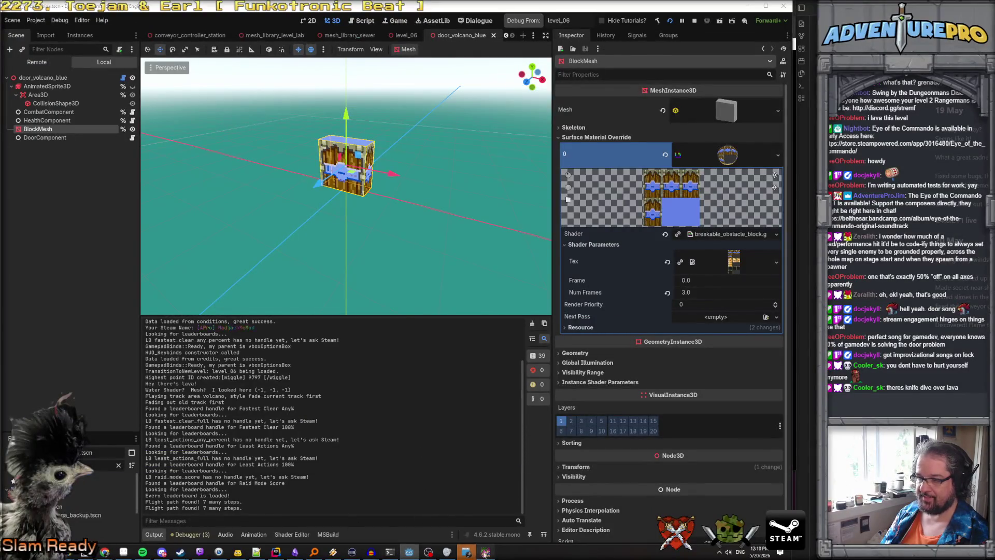
Step: Switch to the level_06 scene, then select and frame door_volcano_13 in the viewport
click(484, 552)
click(411, 553)
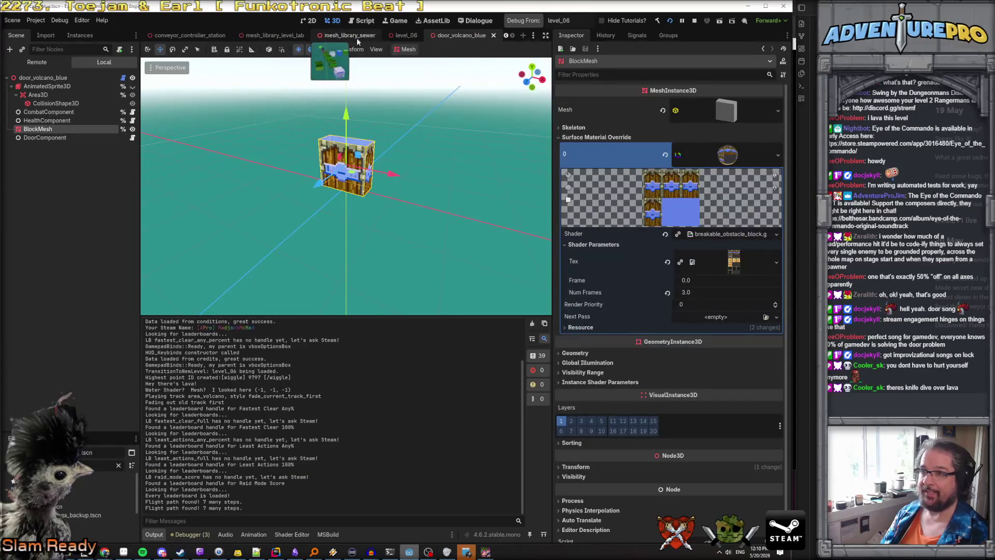
click(406, 35)
drag(406, 129, 406, 130)
click(65, 208)
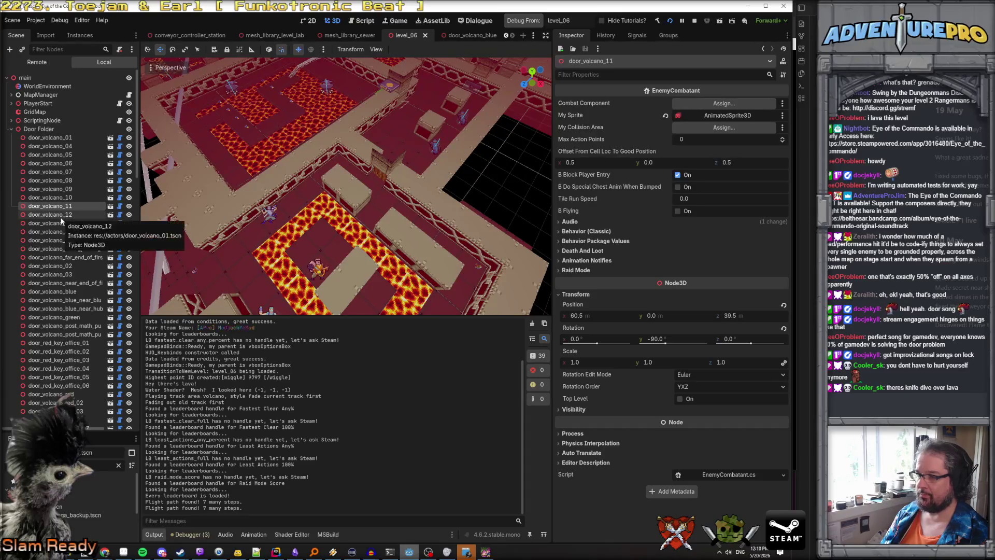
click(61, 215)
click(61, 223)
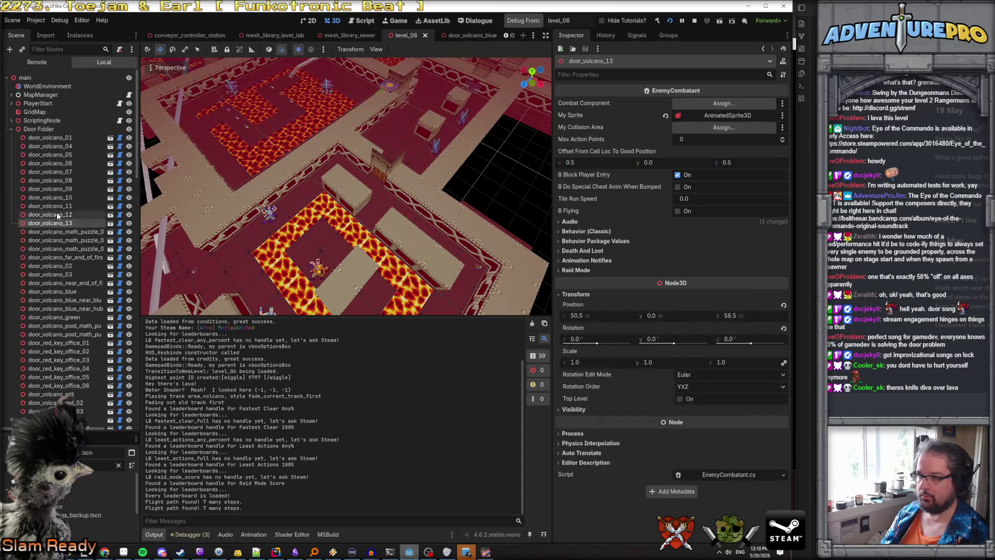
right_click(52, 223)
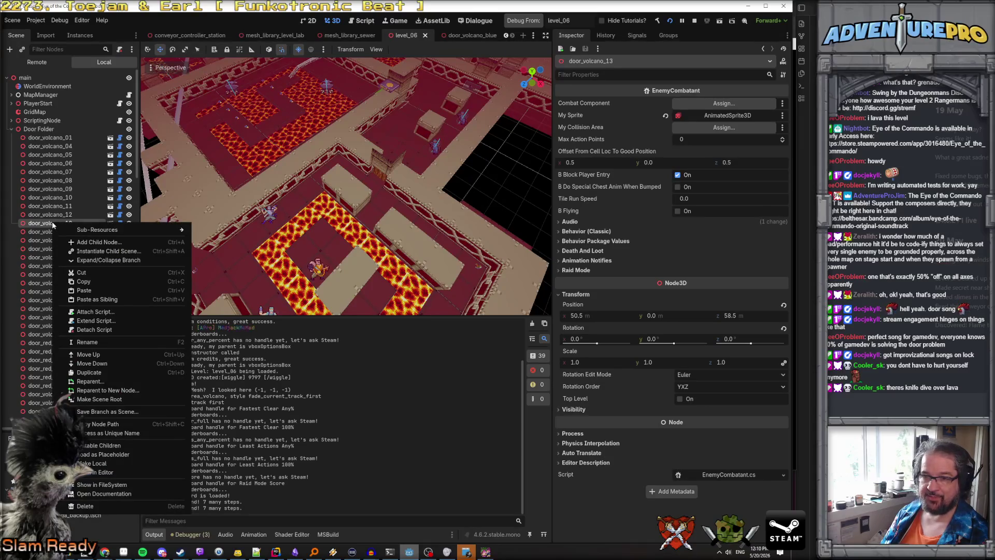
click(45, 226)
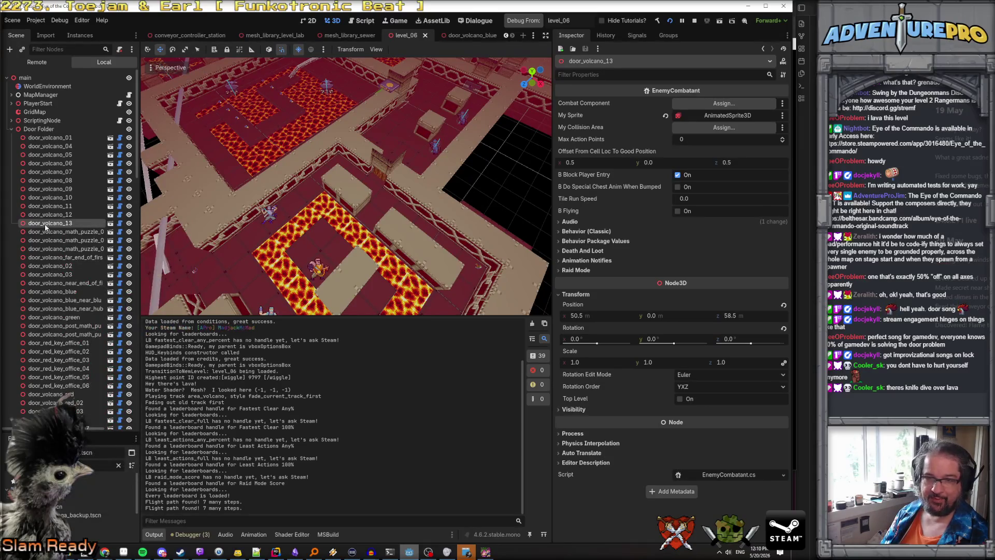
click(131, 225)
click(131, 226)
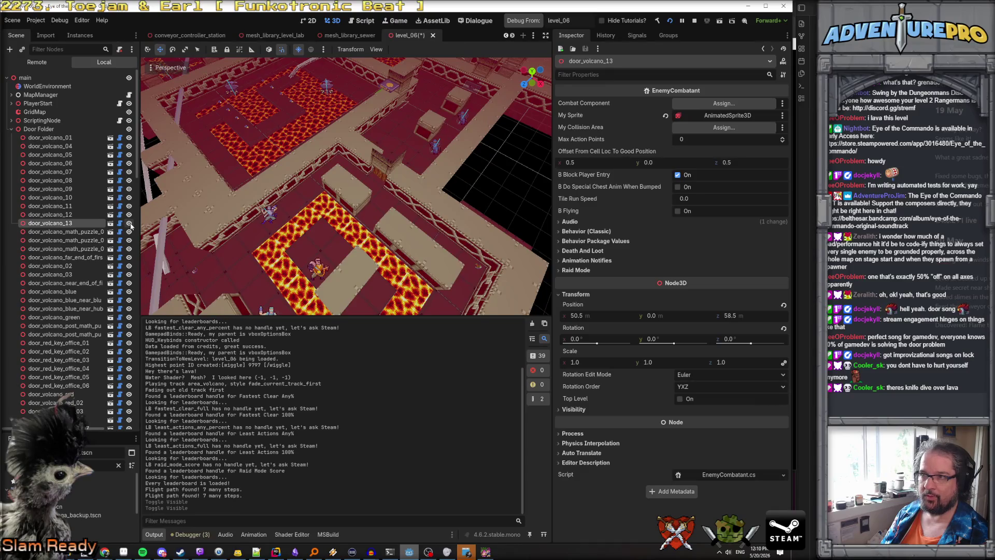
double_click(70, 223)
double_click(20, 224)
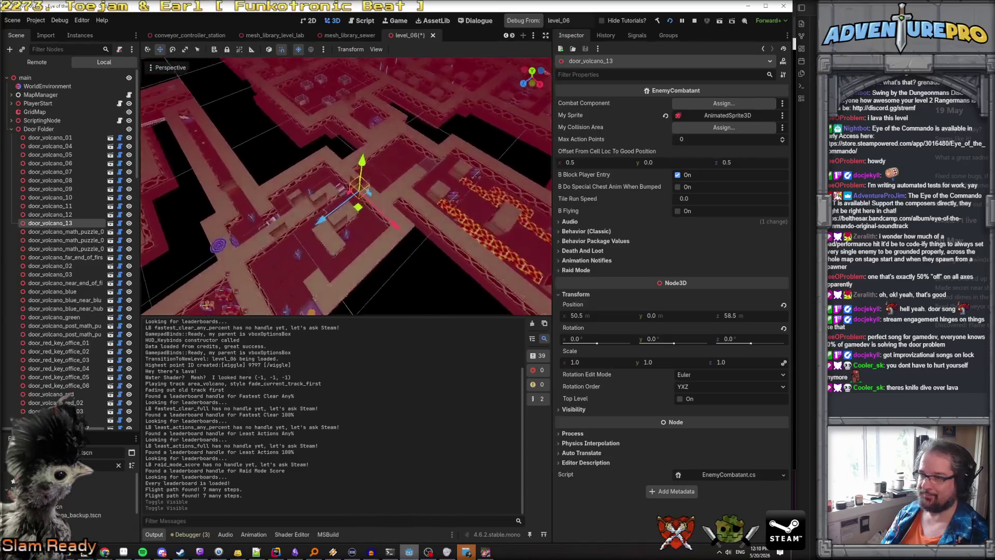
Step: Fly the freelook camera over the maze and lava room around door_volcano_13 to find the wall gap
key(q)
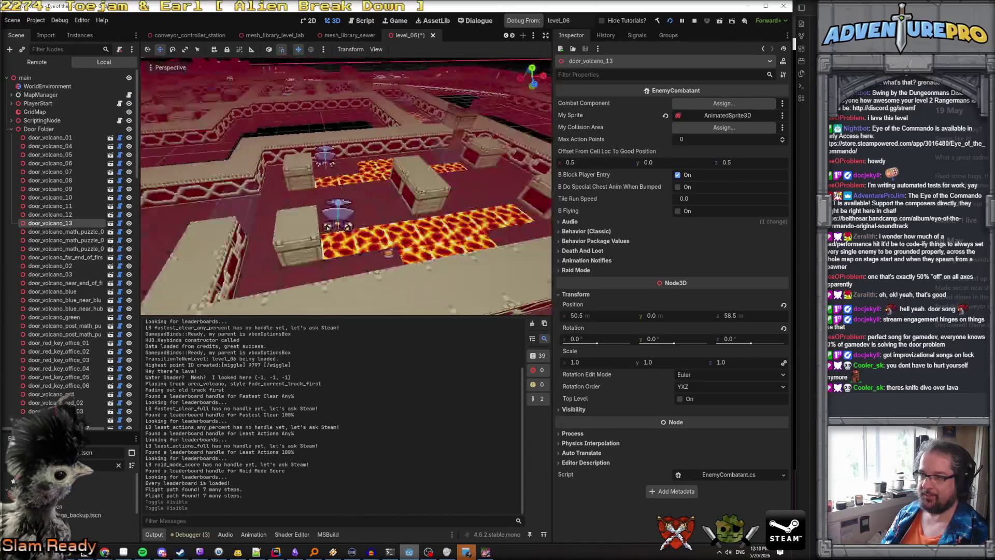
key(w)
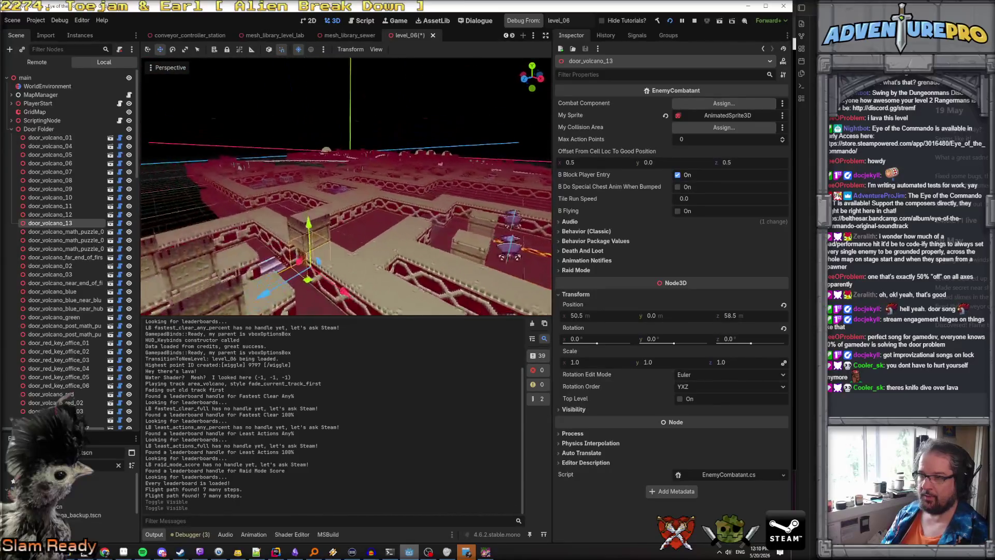
key(s)
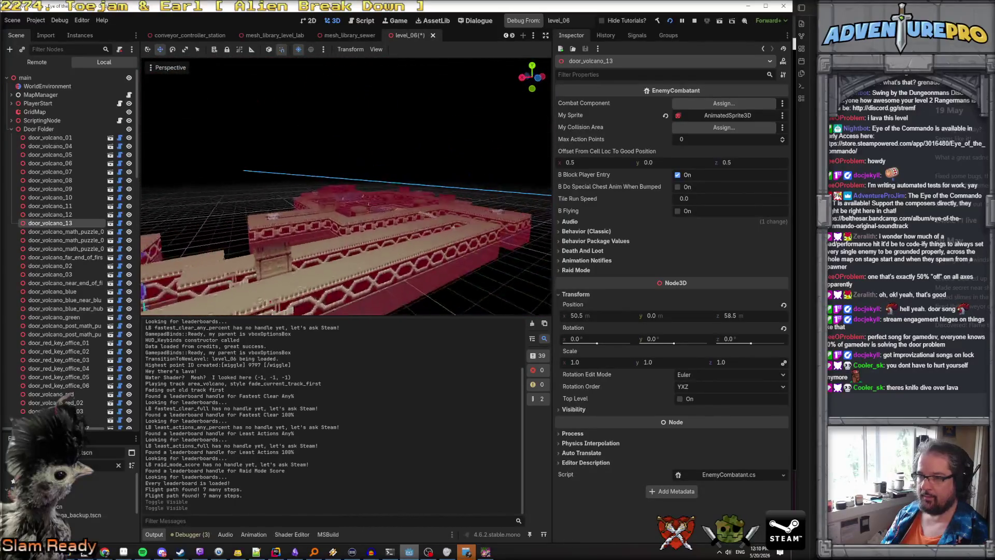
key(e)
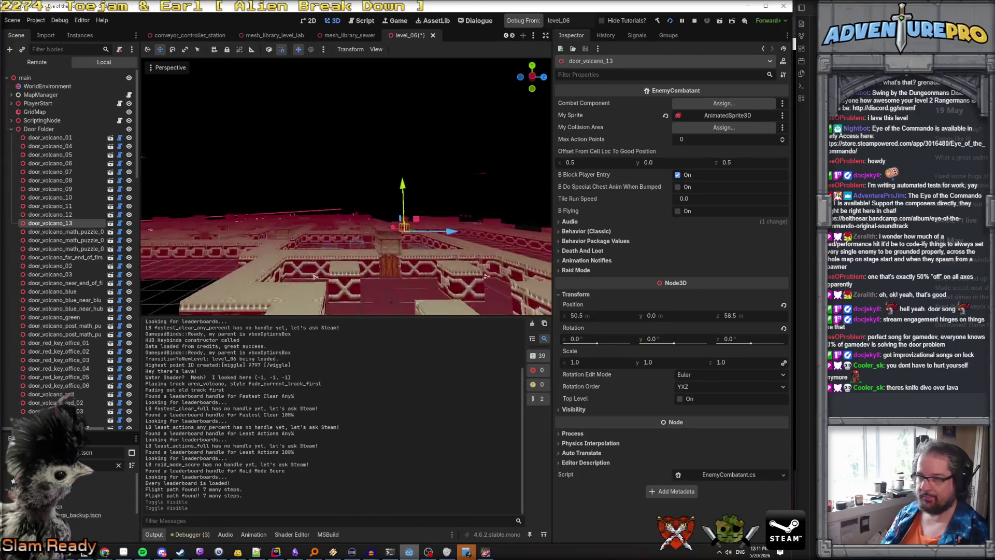
key(w)
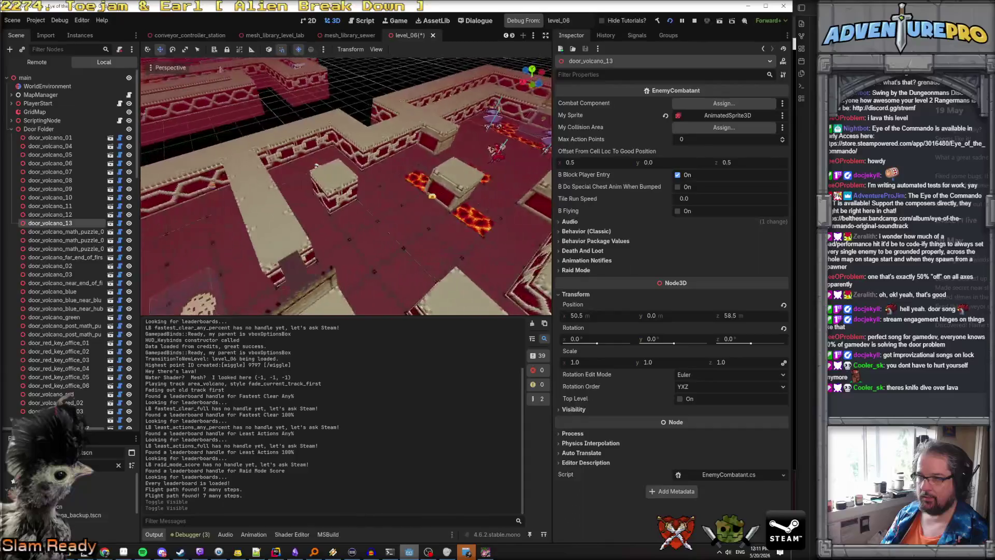
key(s)
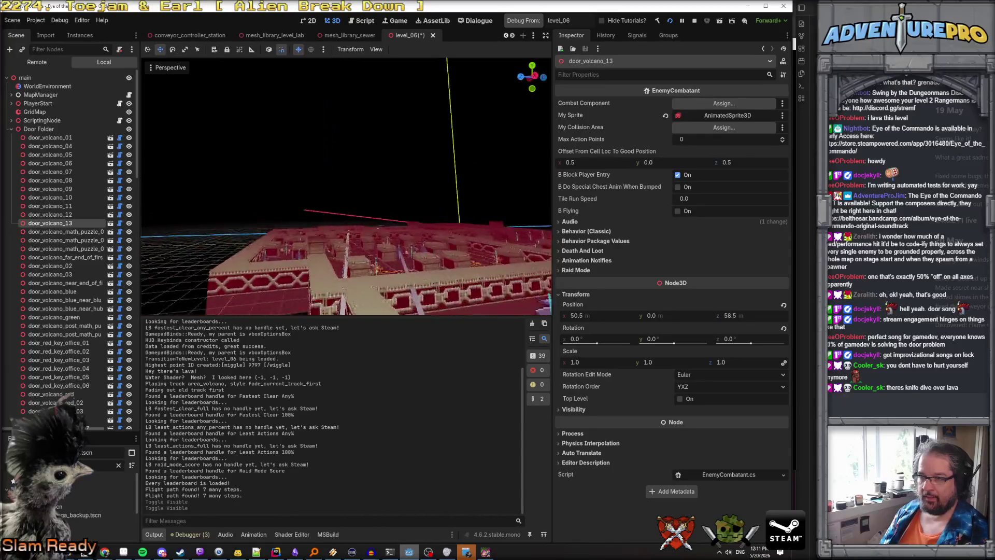
key(w)
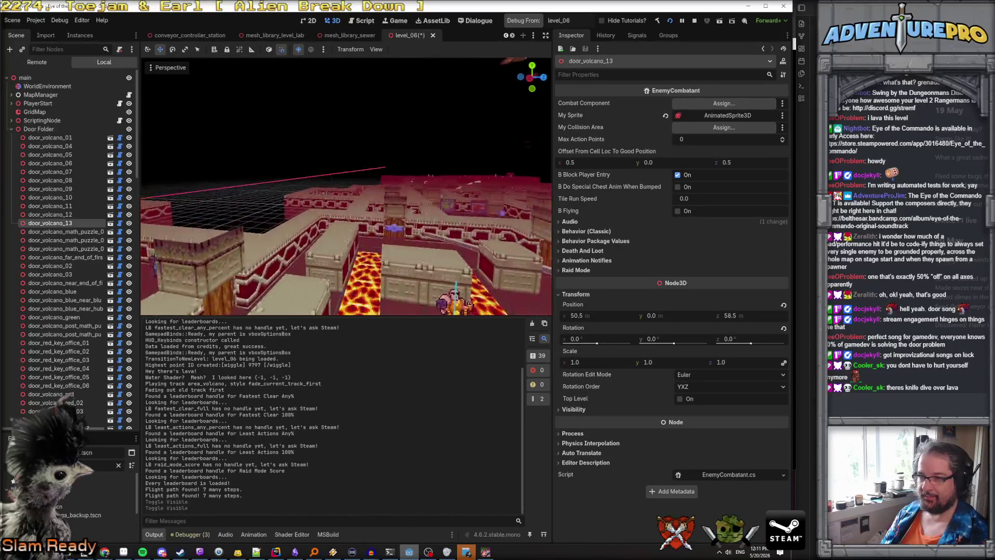
key(w)
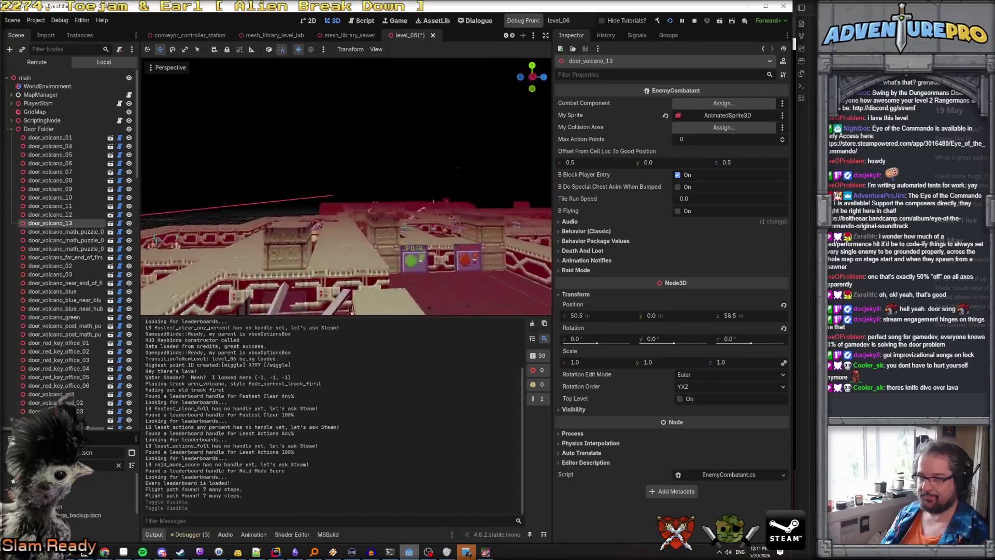
key(w)
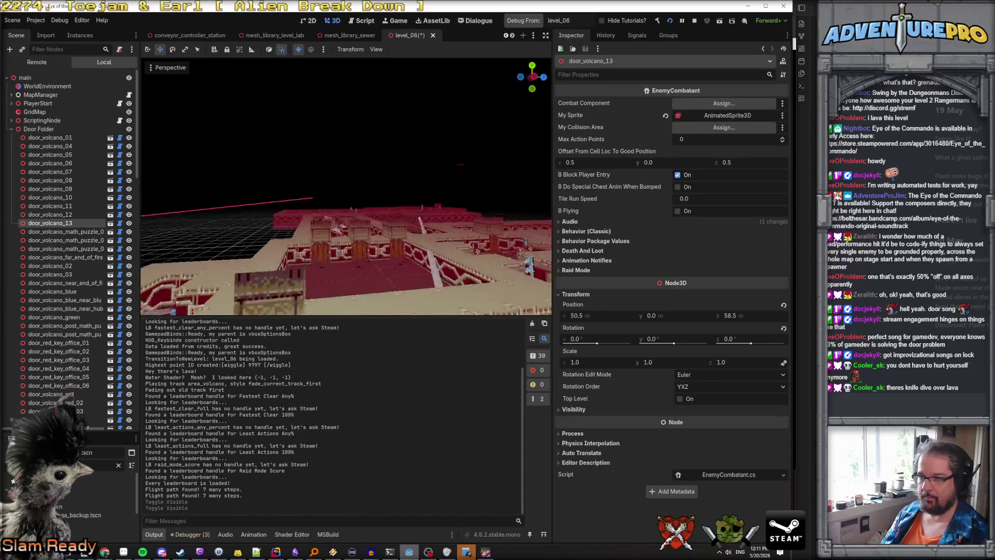
key(w)
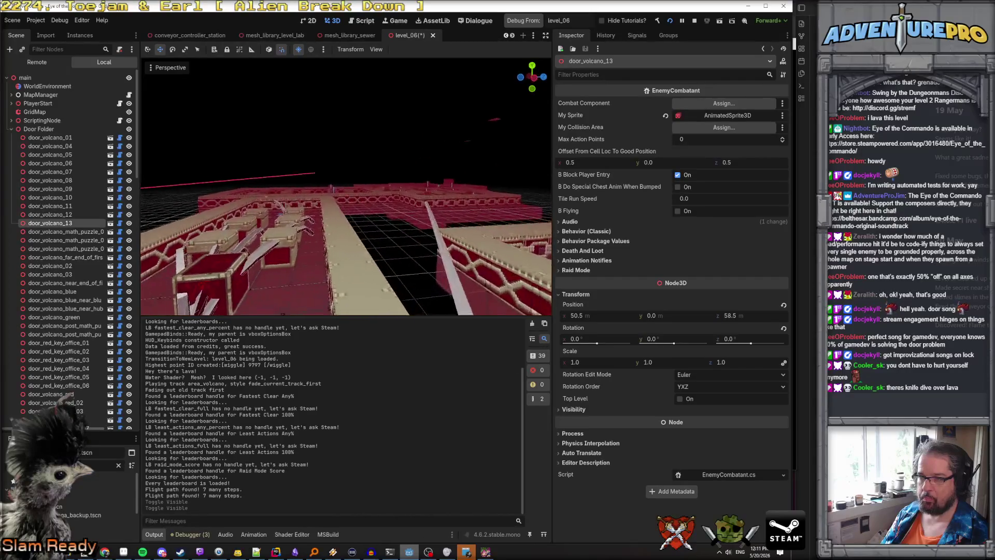
key(w)
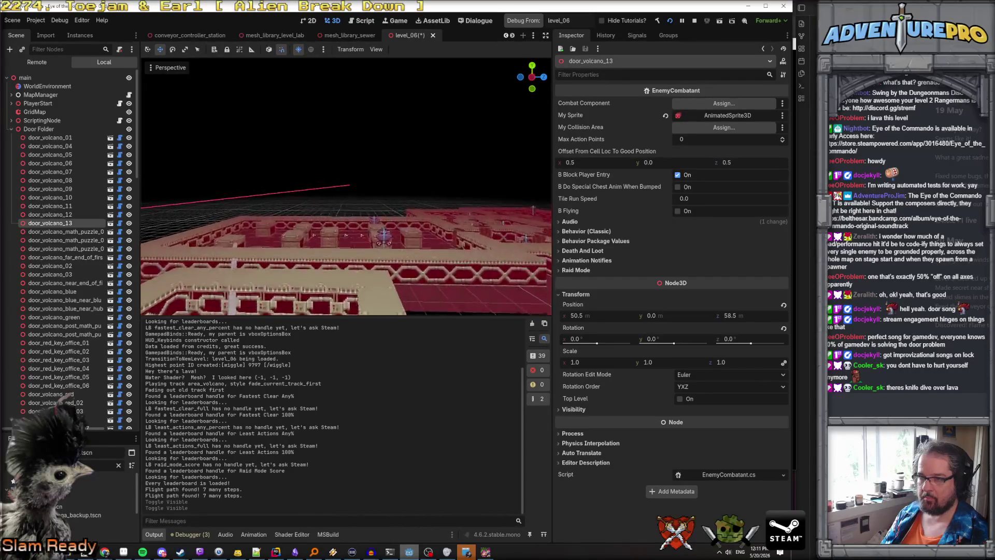
key(w)
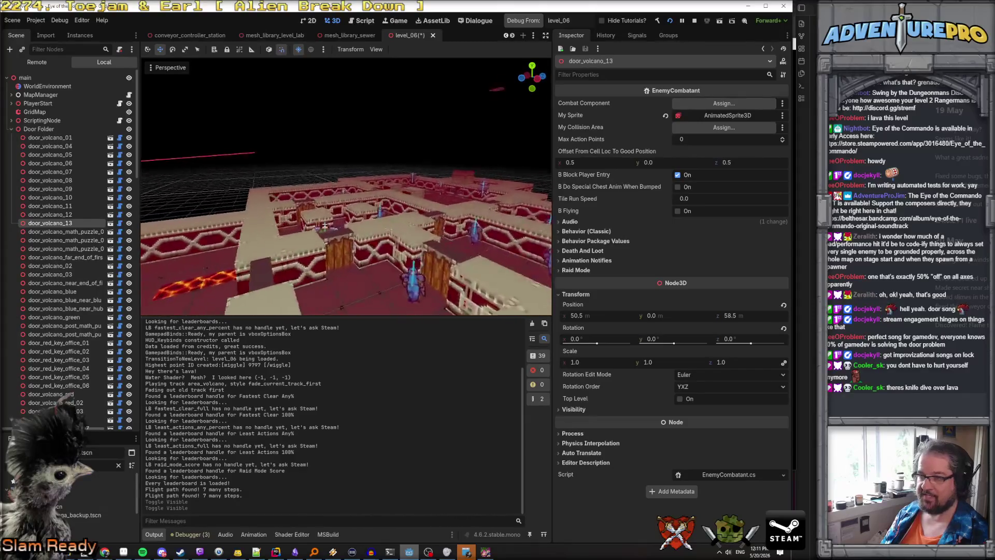
key(w)
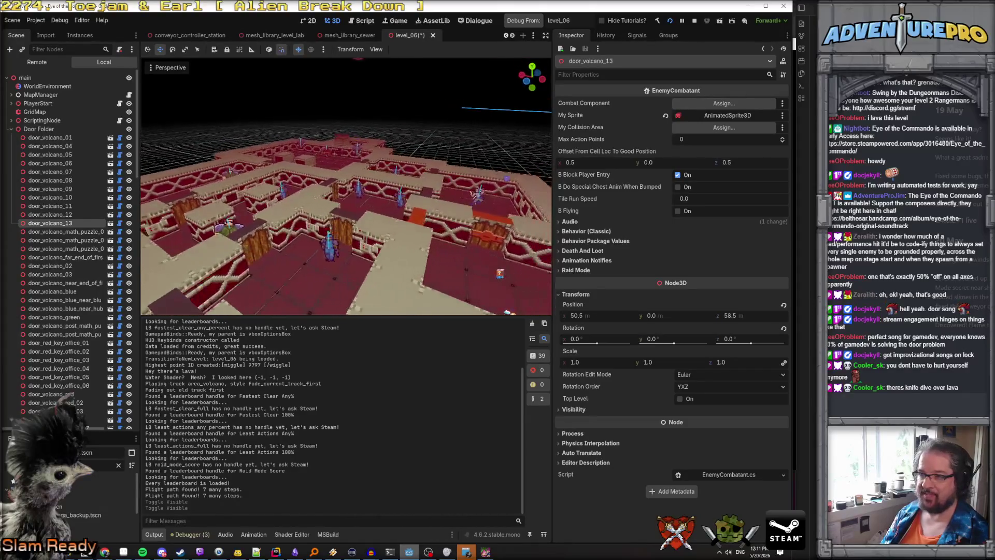
key(w)
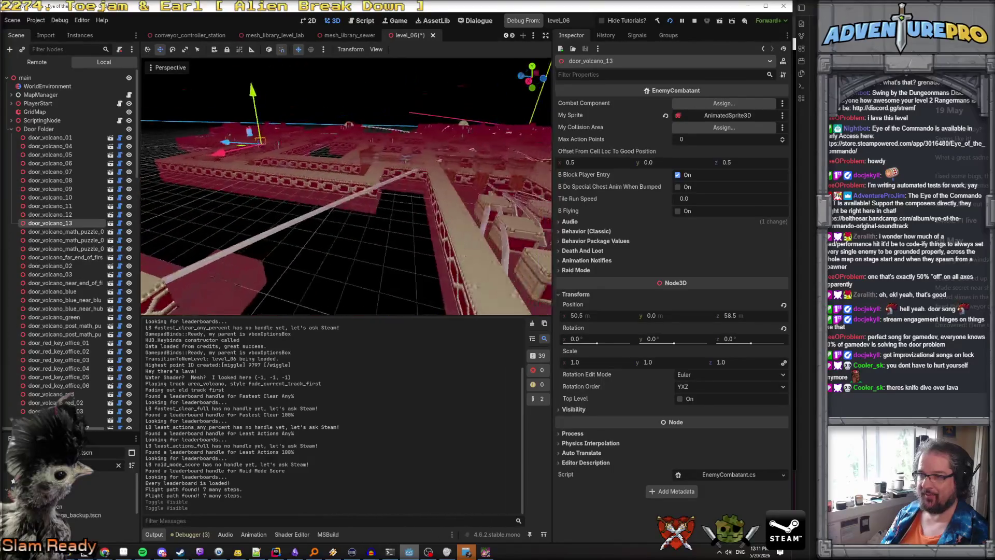
click(363, 162)
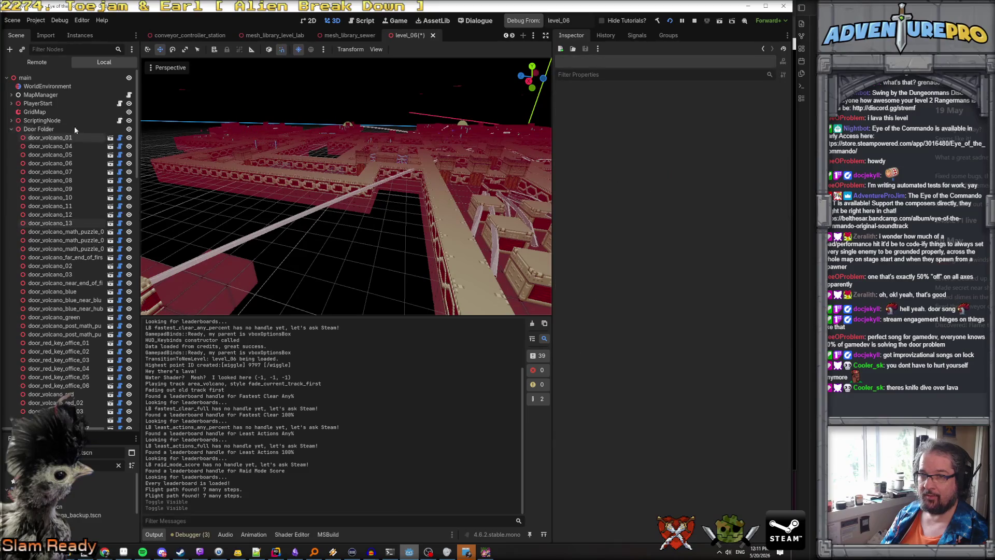
Step: Select the GridMap and pick the existing area_volcano wall tile to paint with
click(34, 112)
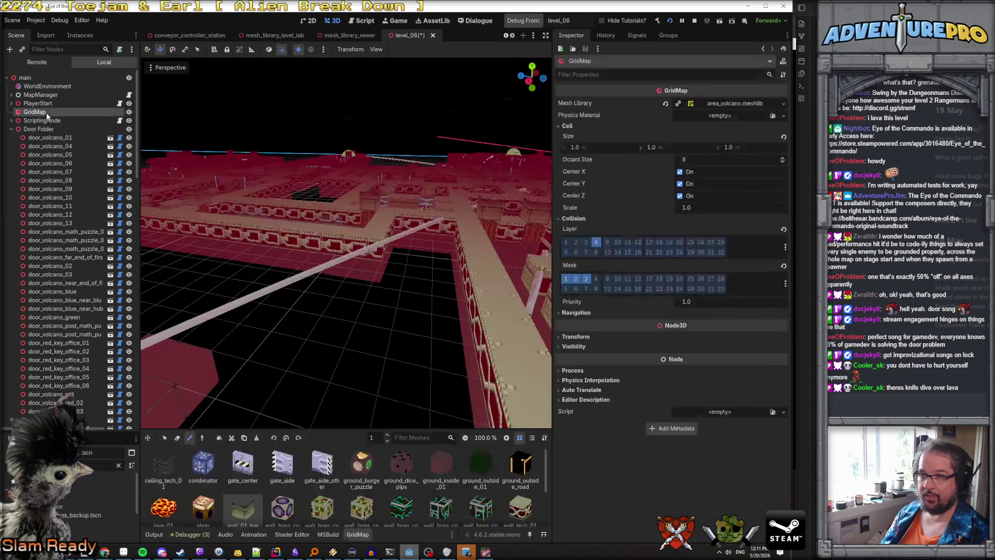
click(203, 439)
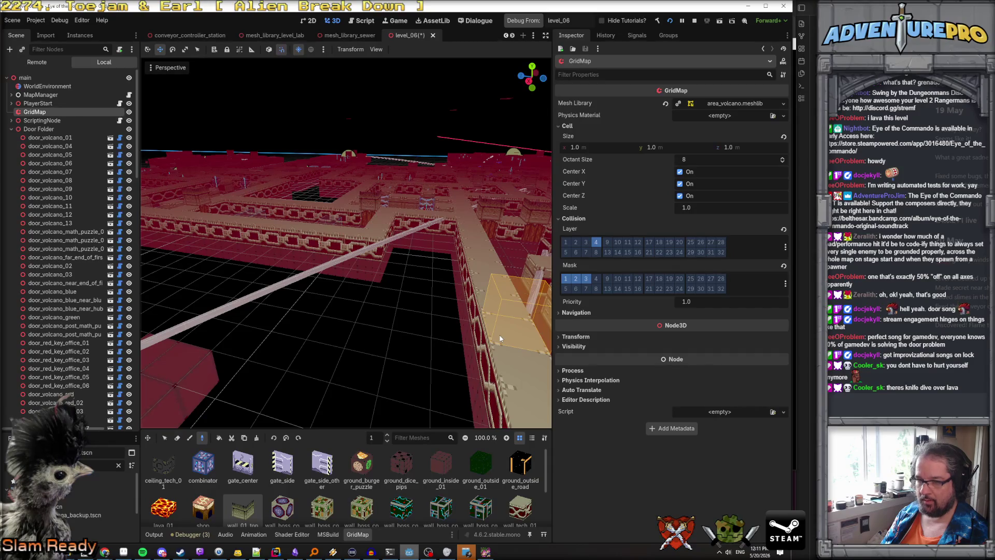
click(490, 338)
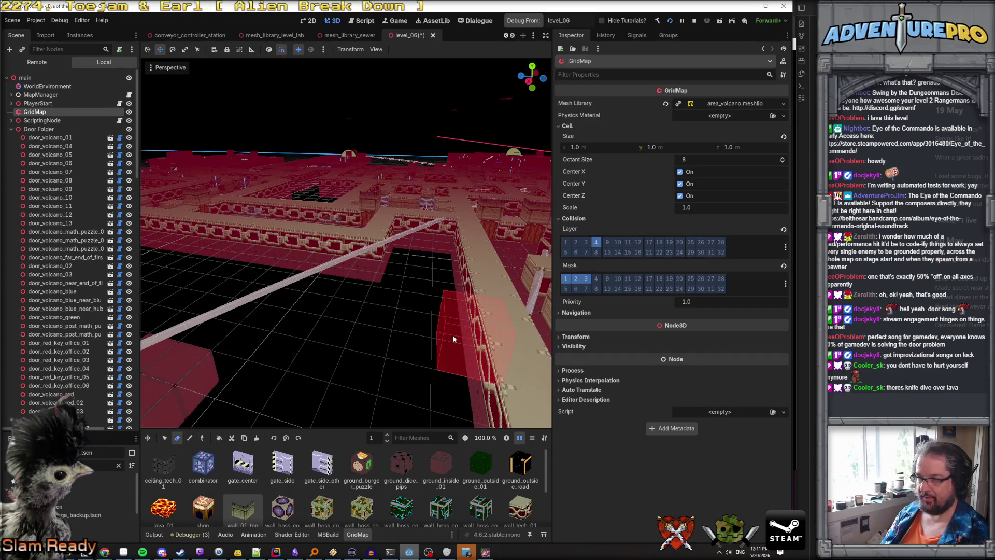
Step: Paint matching wall blocks into the gaps in the volcano maze wall
right_click(377, 318)
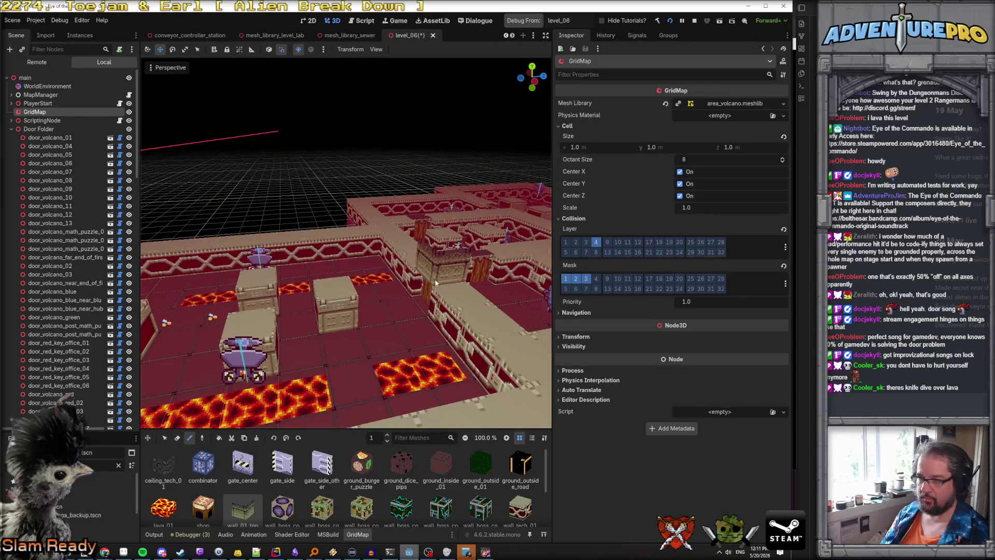
click(434, 278)
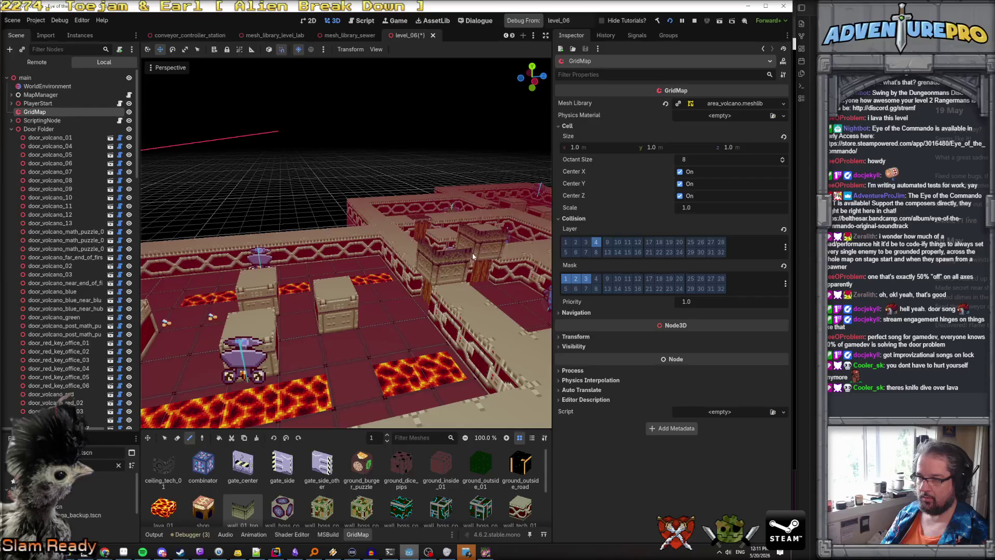
right_click(472, 253)
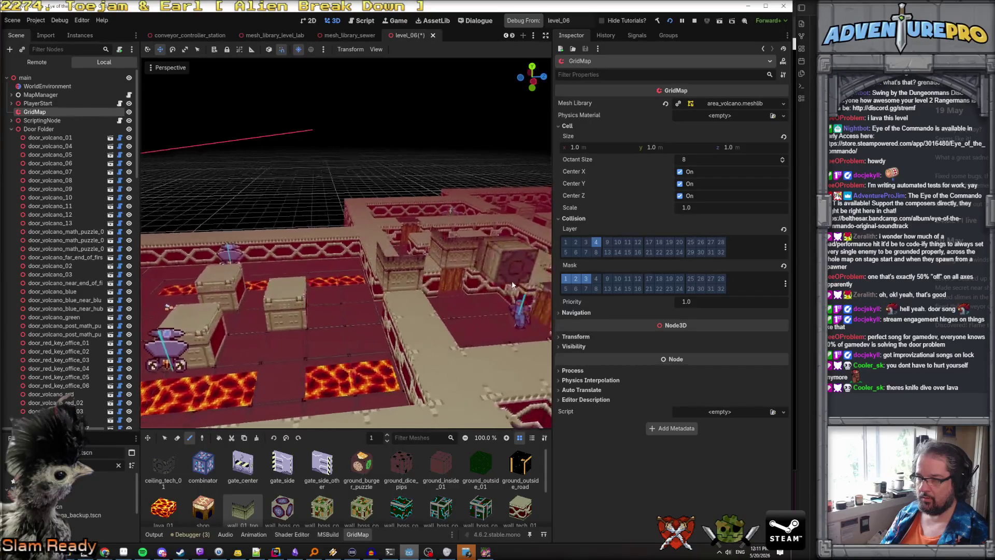
right_click(505, 281)
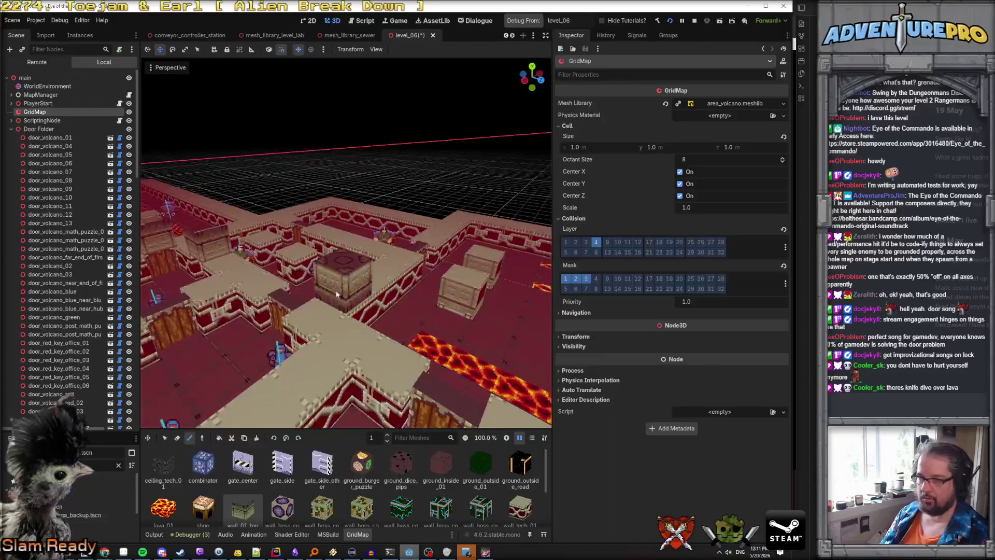
click(163, 303)
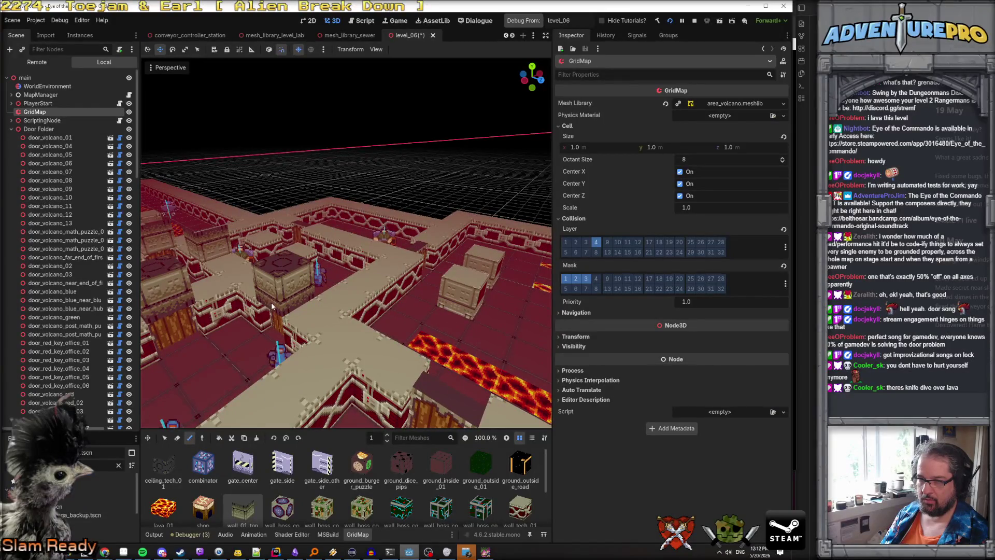
click(272, 302)
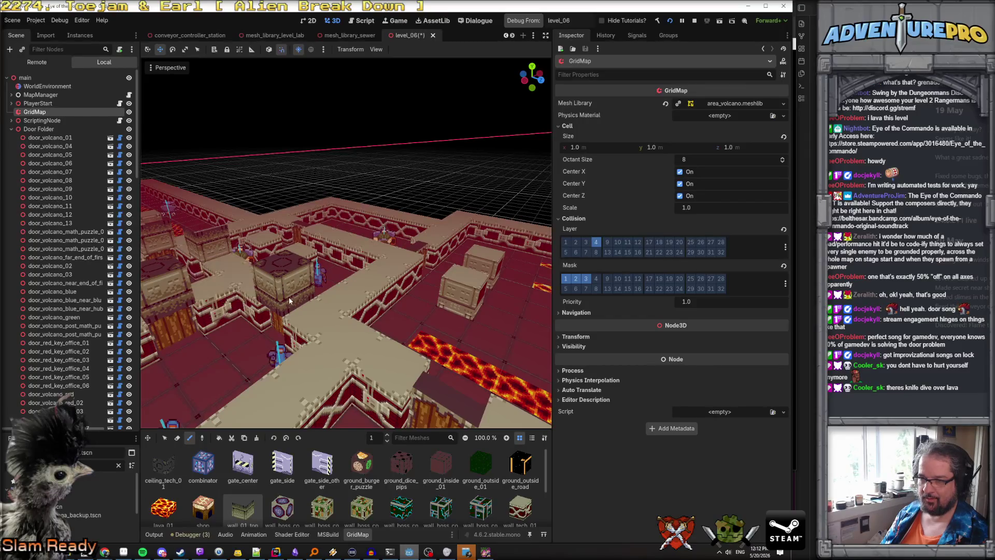
Step: Select the newly placed wall cells to check their placement
key(q)
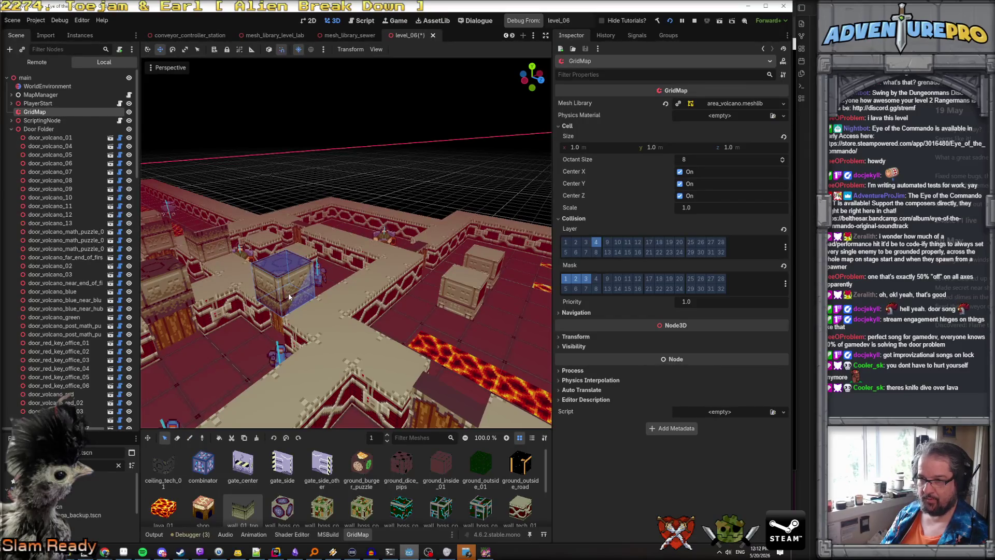
click(289, 296)
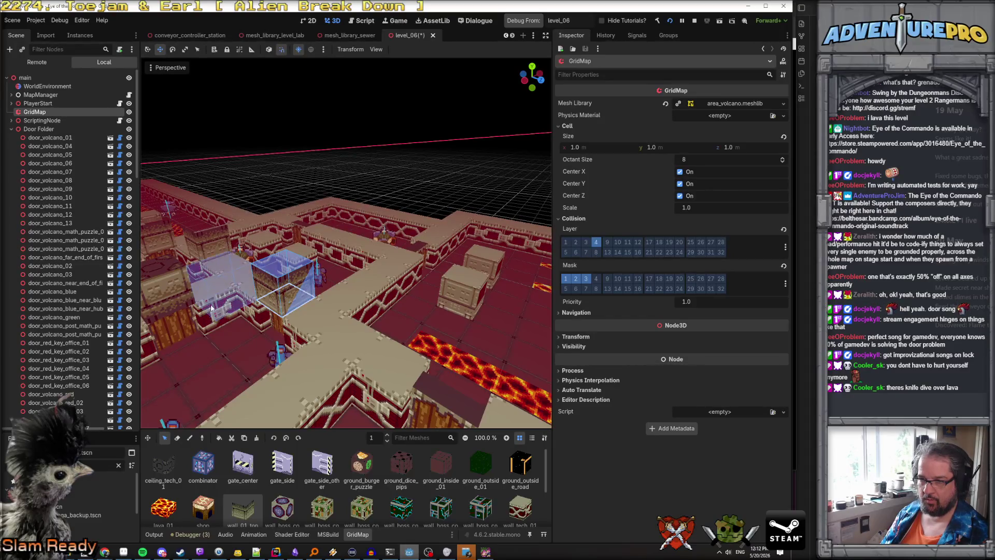
click(171, 297)
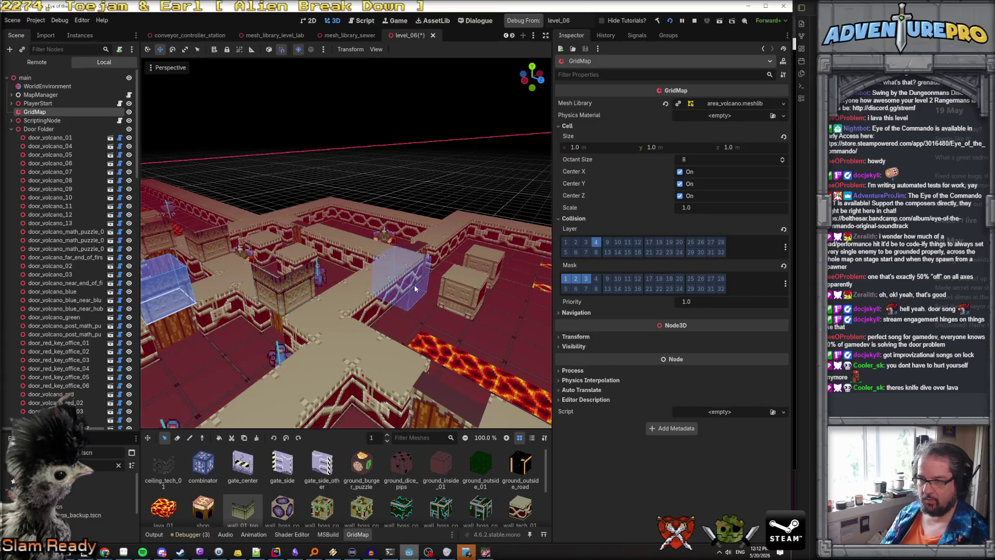
key(e)
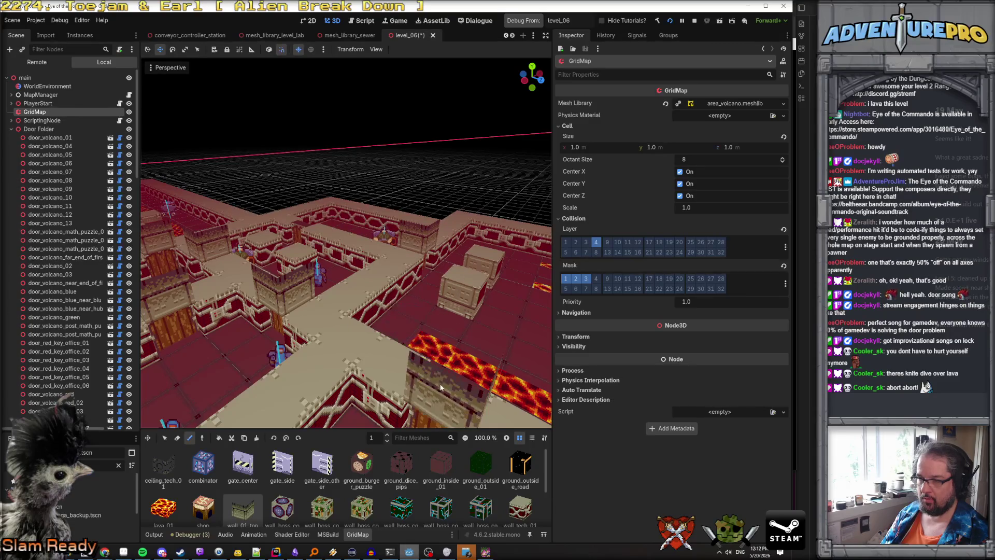
Step: Zoom and orbit around the new wall blocks near the lava room, then save level_06 with Ctrl+S
scroll(440, 386, up, 5)
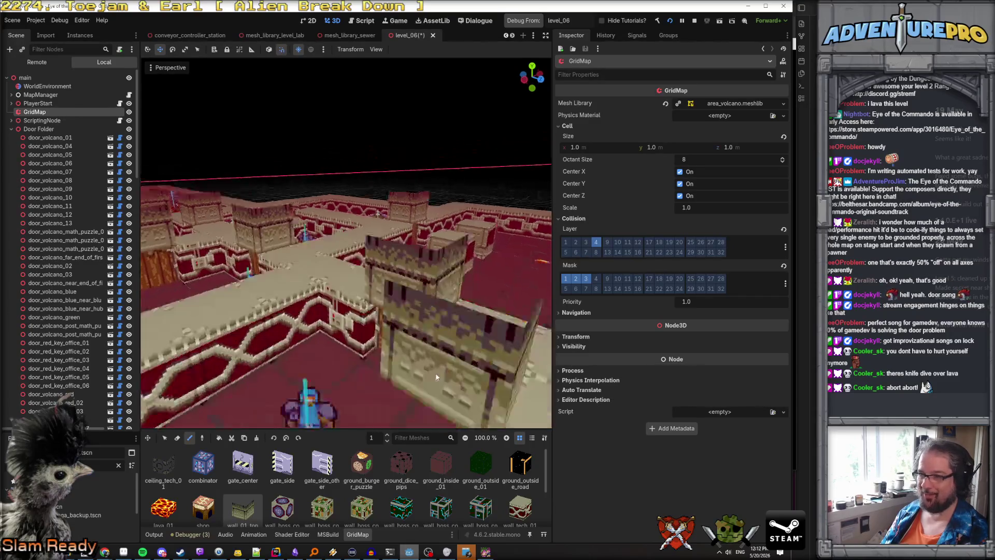
scroll(391, 386, down, 5)
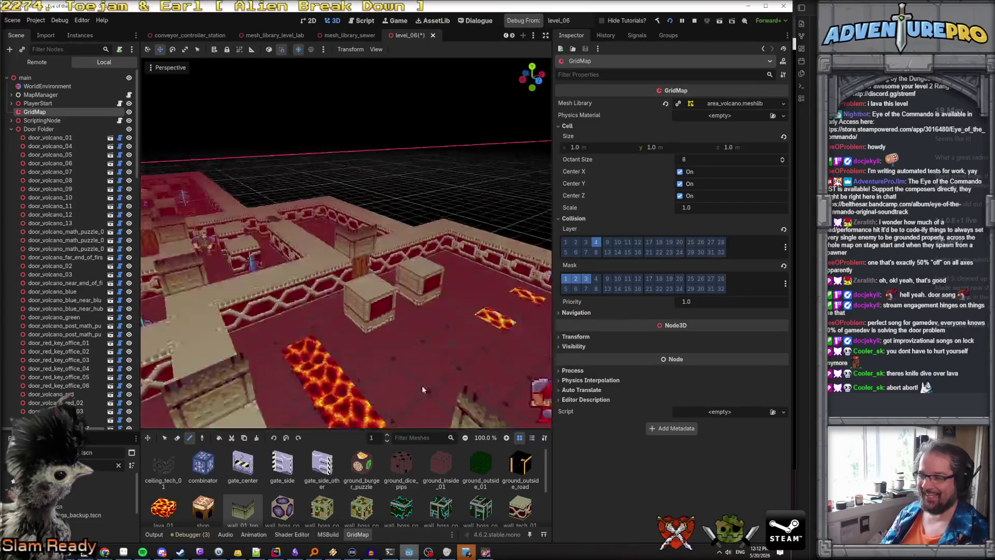
scroll(302, 245, up, 2)
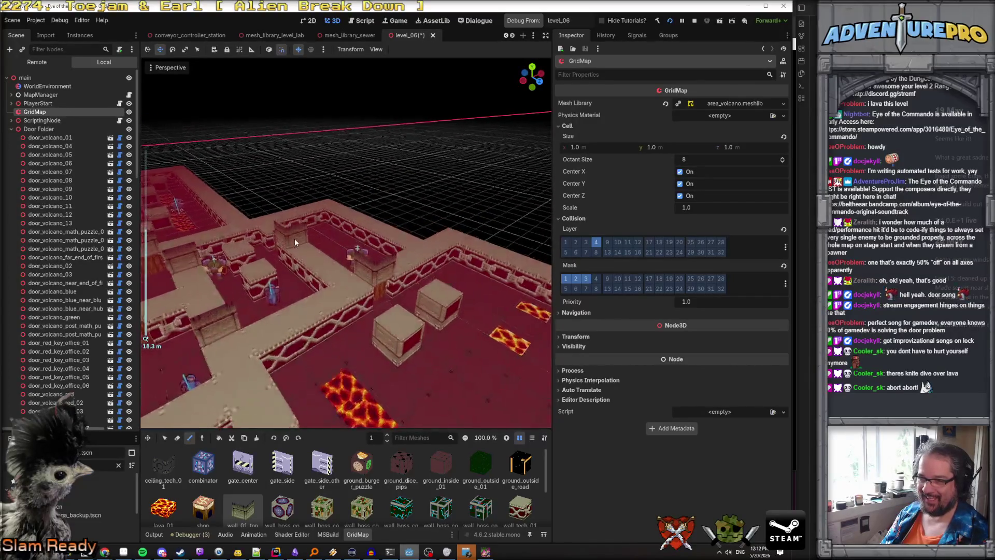
scroll(309, 298, down, 5)
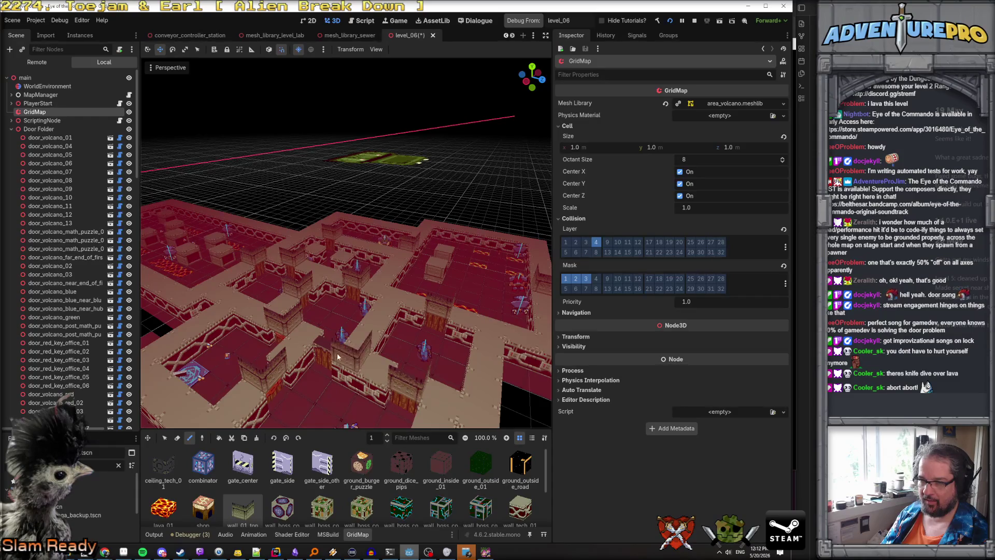
scroll(384, 361, up, 3)
scroll(383, 361, down, 3)
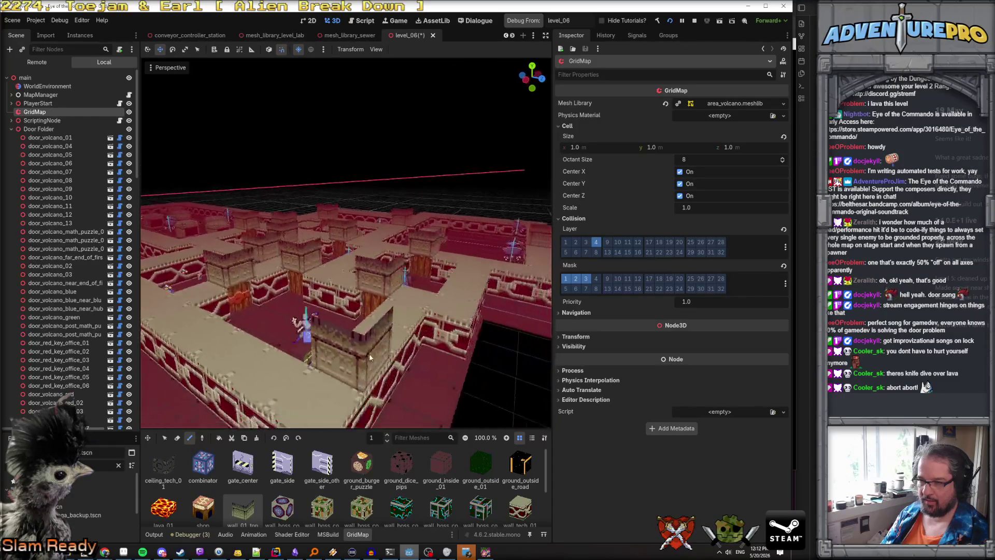
mouse_move(397, 375)
mouse_down()
mouse_move(337, 379)
mouse_move(407, 388)
mouse_move(501, 356)
mouse_move(415, 375)
mouse_move(366, 372)
mouse_up()
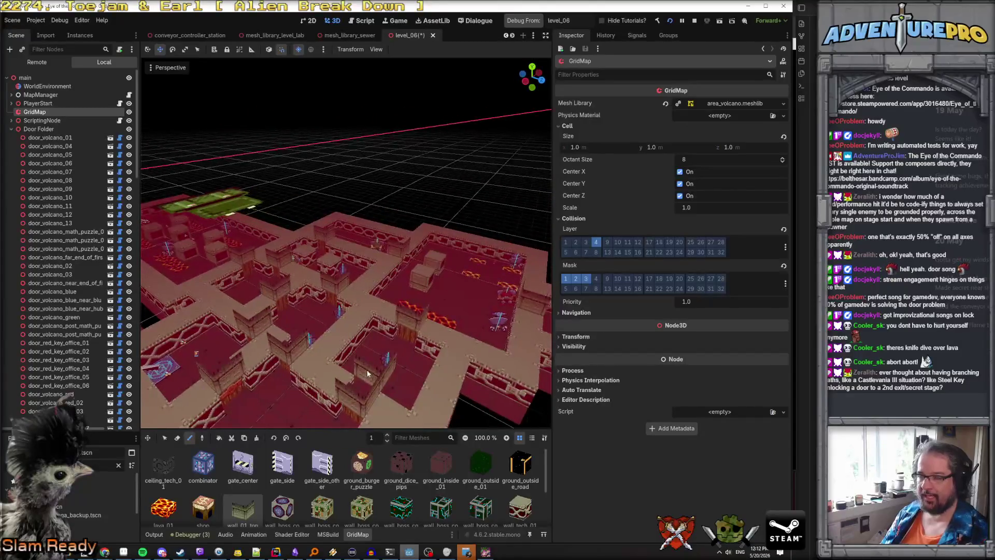
key(ctrl+s)
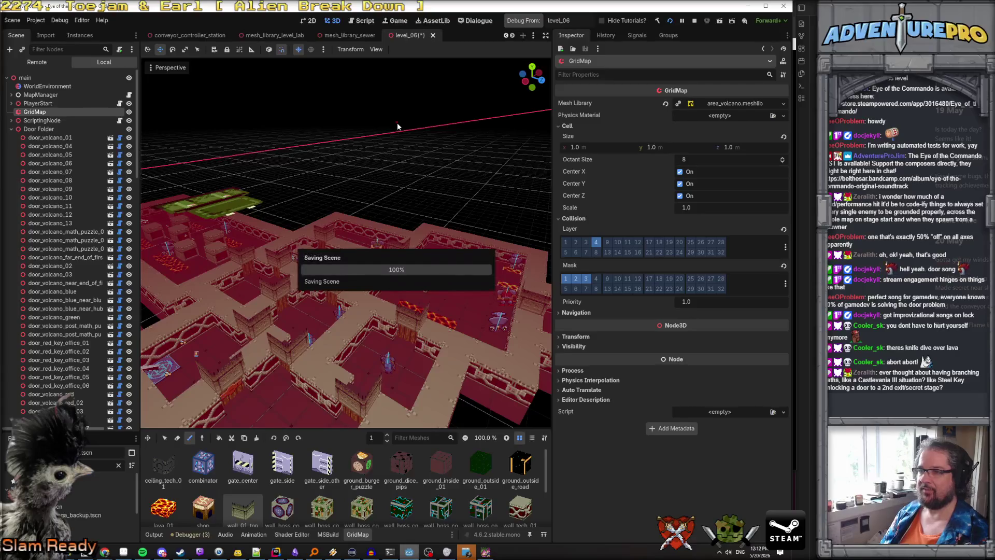
Step: Stop the old game and relaunch the debug build starting in level_06, walking into the lava room
click(695, 22)
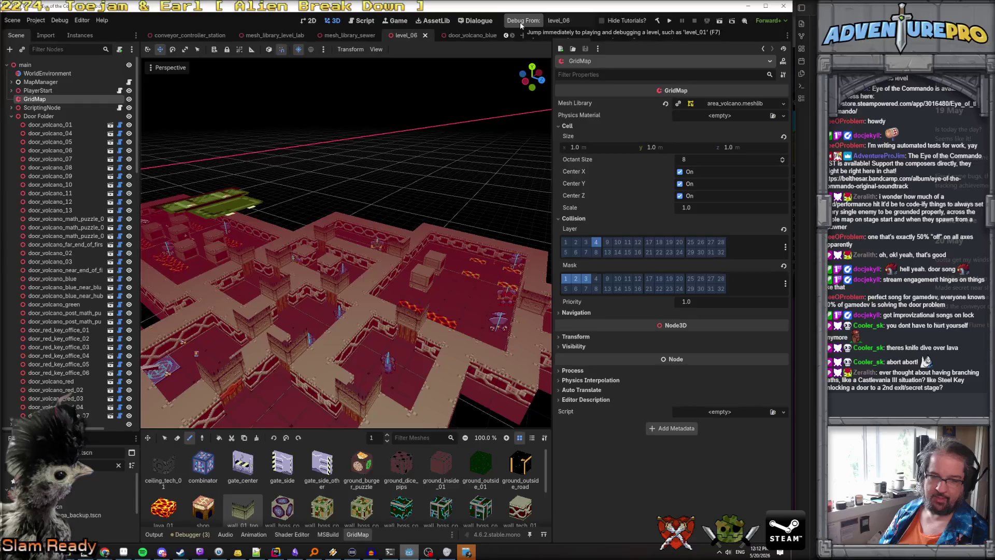
click(523, 23)
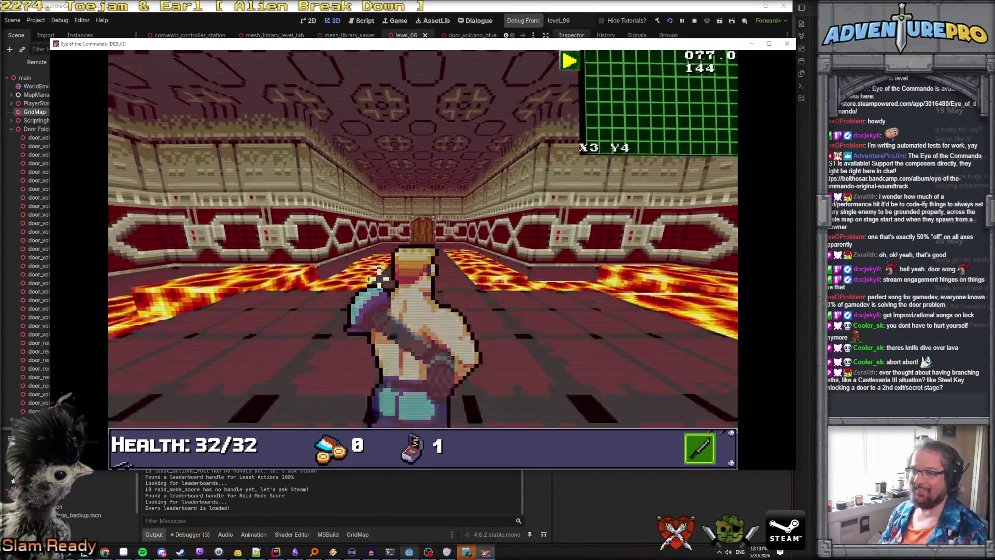
key(w)
key(w)
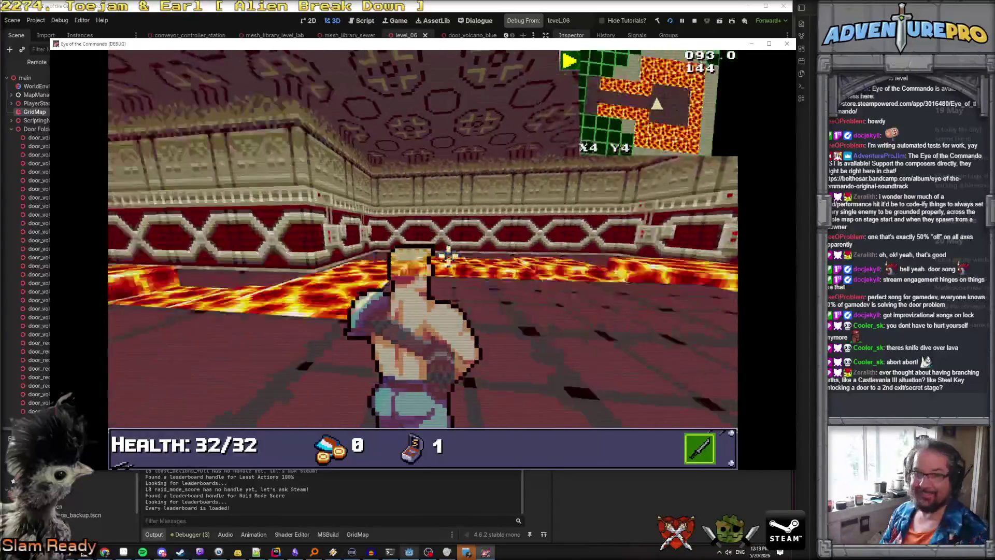
key(a)
key(a)
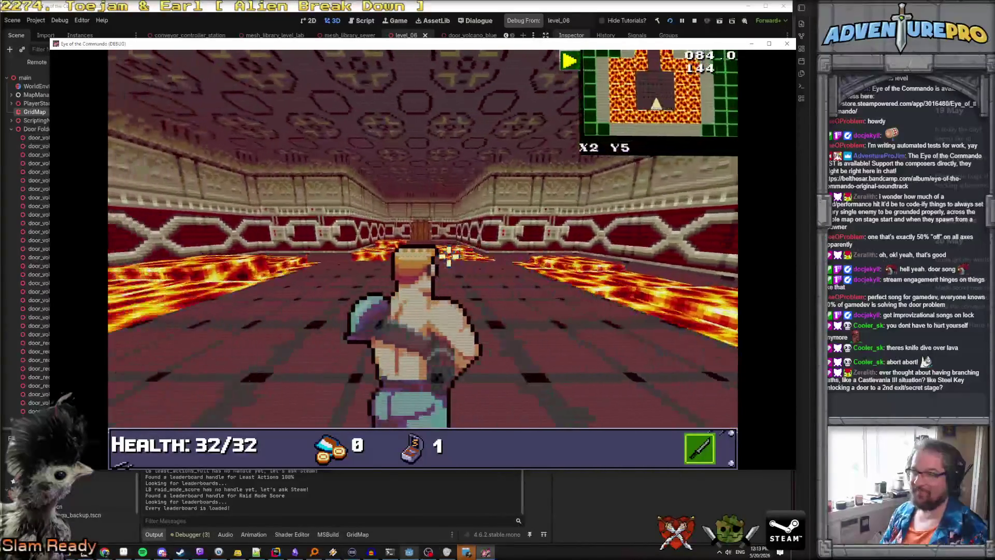
key(s)
Step: Walk down the lava corridor, then bring the Campaign — Level 6 Trello card forward
key(d)
key(w)
key(w)
key(w)
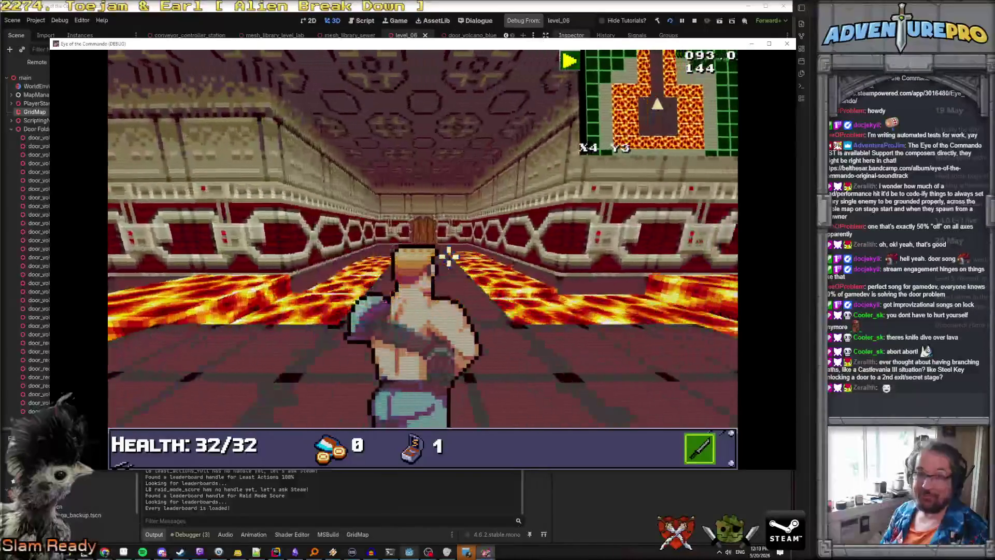
mouse_move(104, 551)
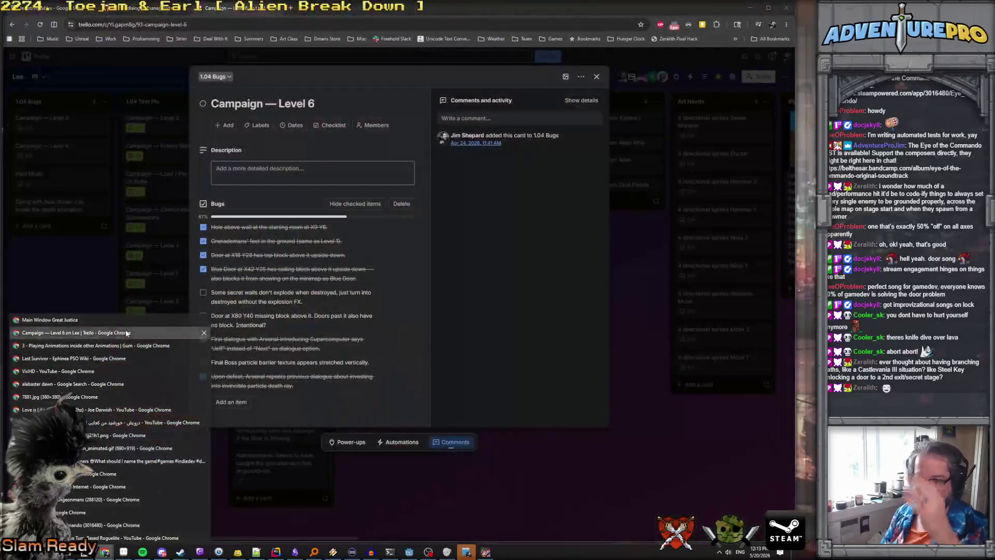
click(126, 333)
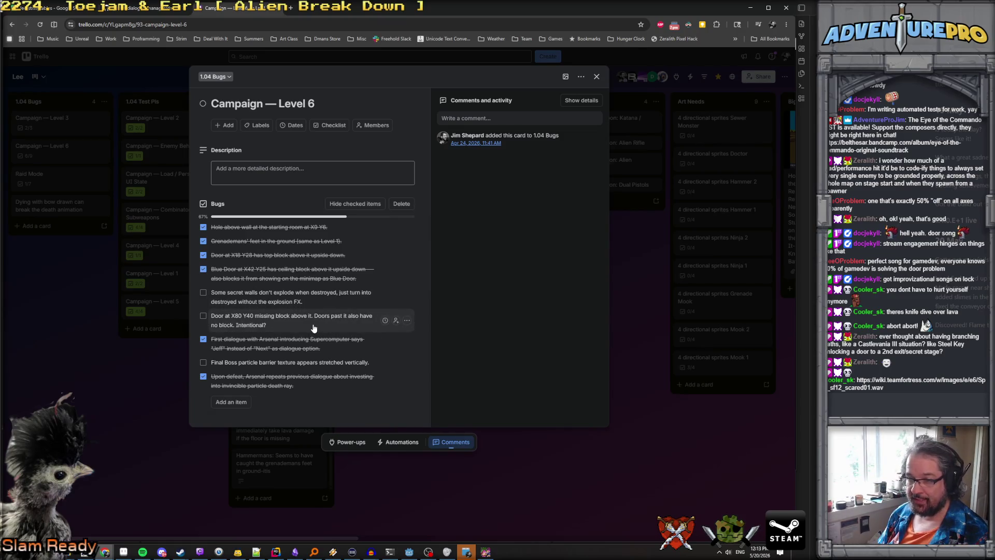
Step: Switch back to the running game and open its debug console
key(alt+Tab)
key(grave)
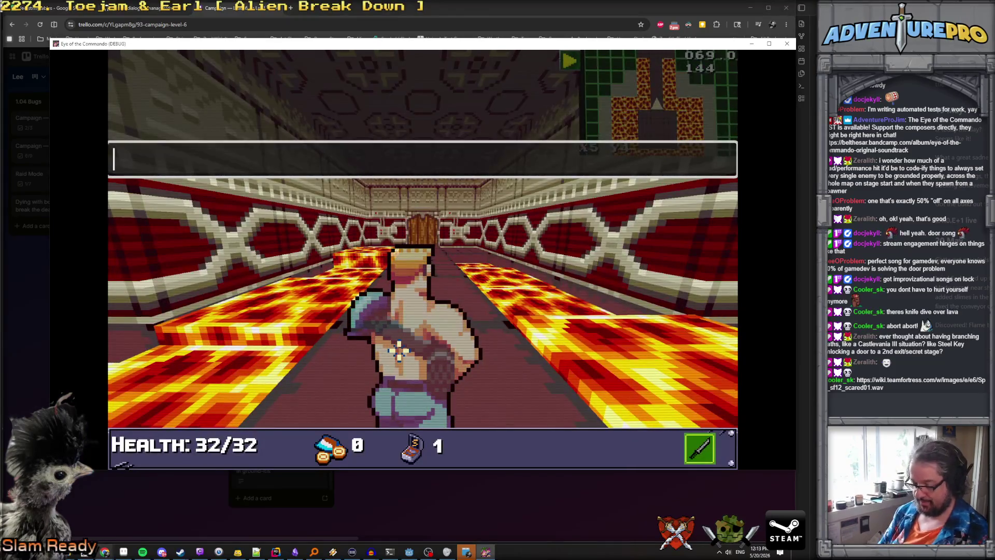
Step: Teleport to X80 Y40 with TP 80 40, run WARGOD, and grant an extra item via the console
key(BackSpace)
text(TP 80)
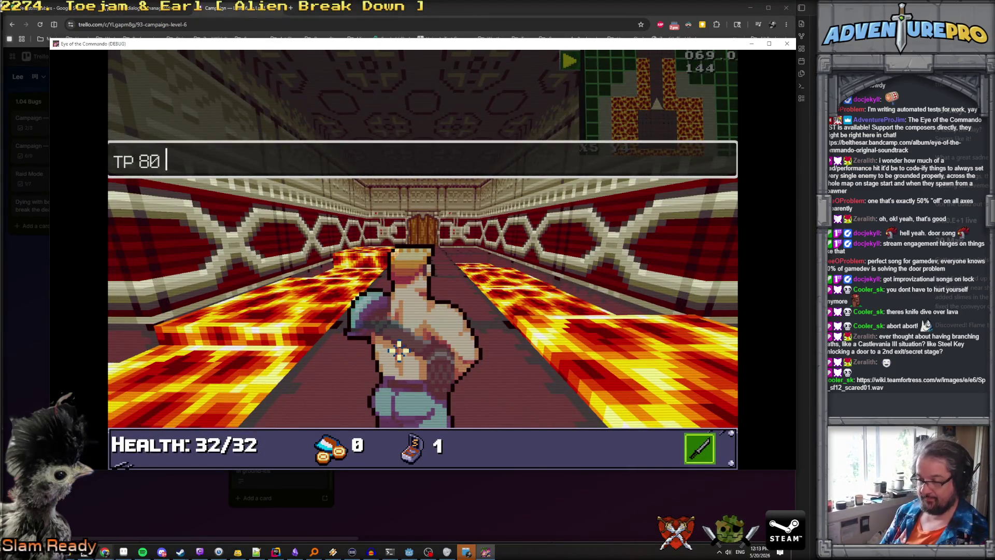
text(40)
key(Return)
key(grave)
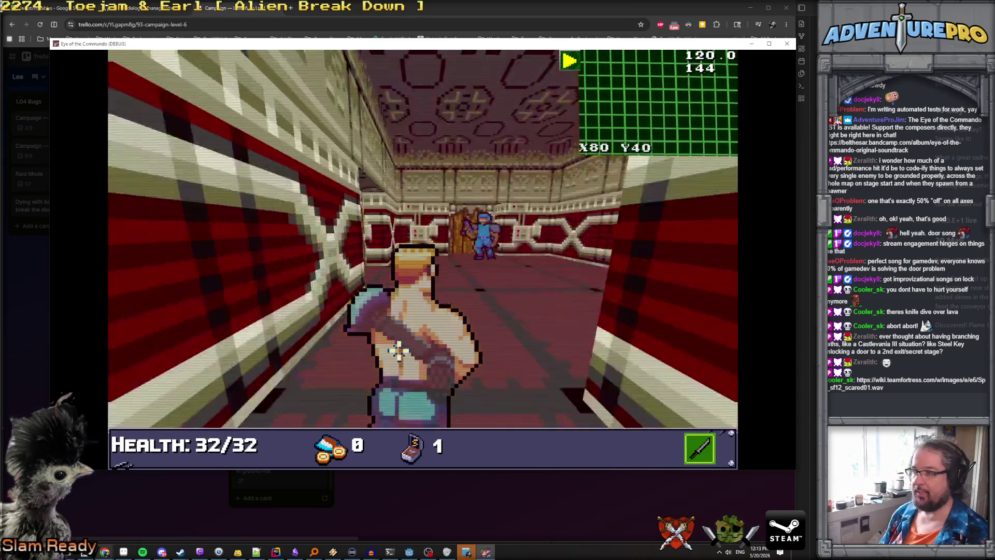
key(grave)
text(WARGO)
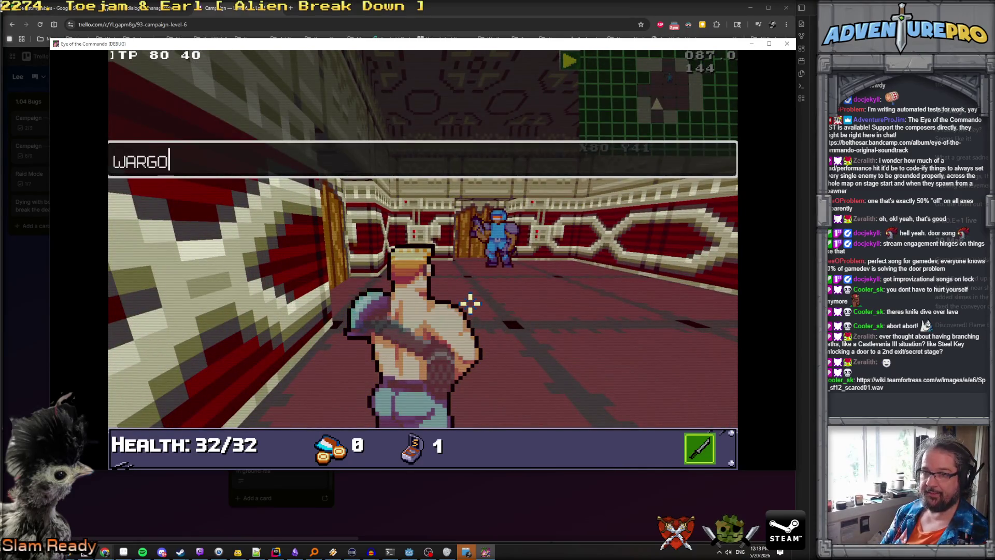
text(D)
key(Return)
key(Return)
key(grave)
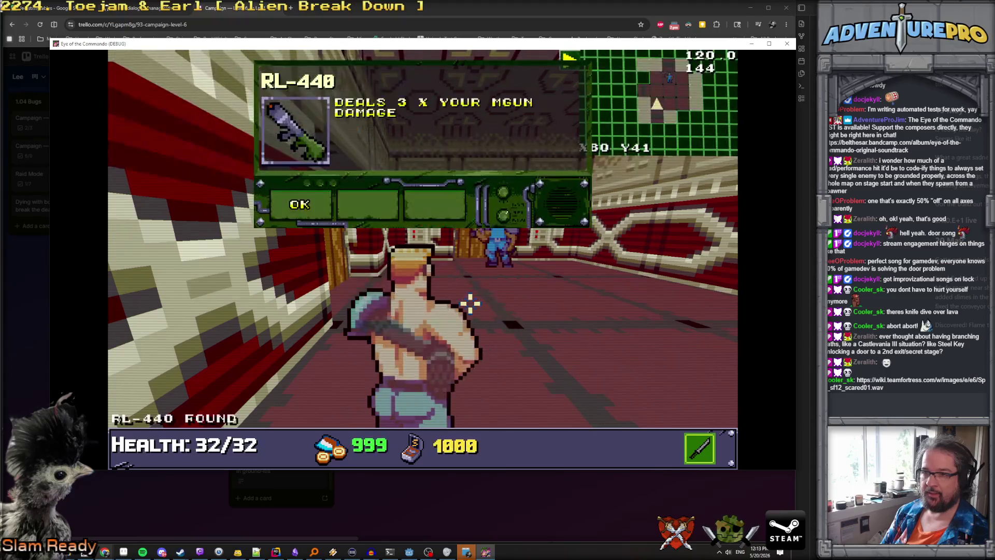
key(grave)
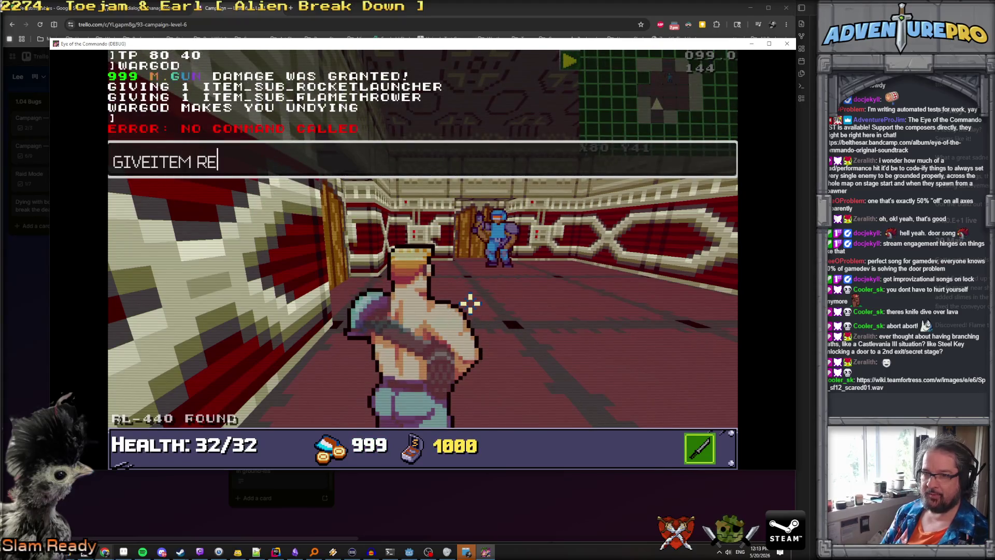
key(Return)
key(grave)
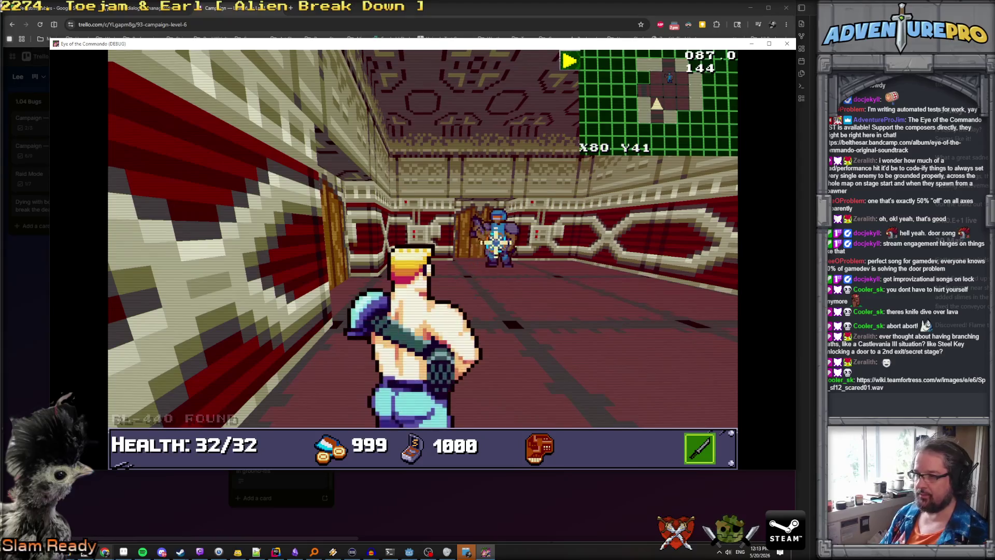
Step: Shoot the enemies by the doorway and advance down the corridor toward the door
click(494, 244)
key(w)
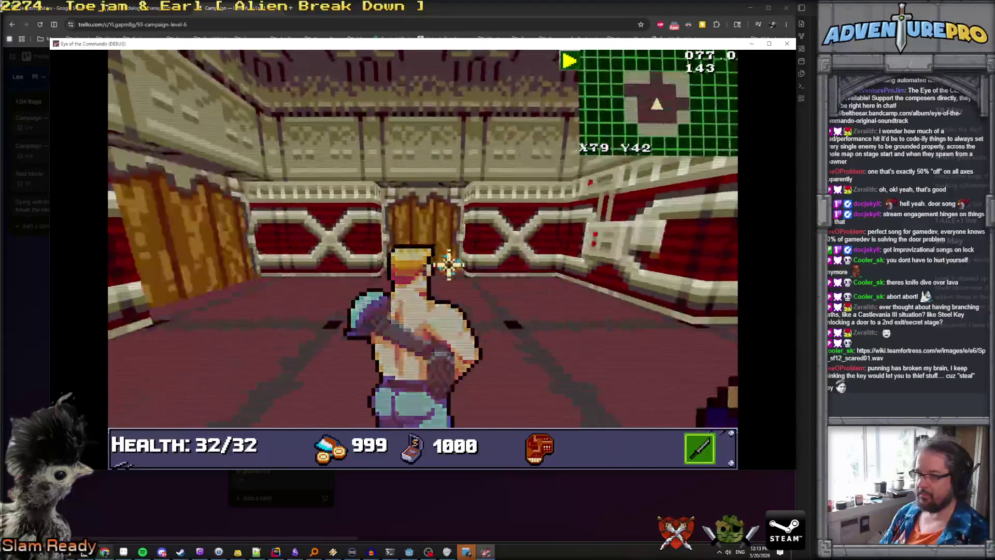
key(w)
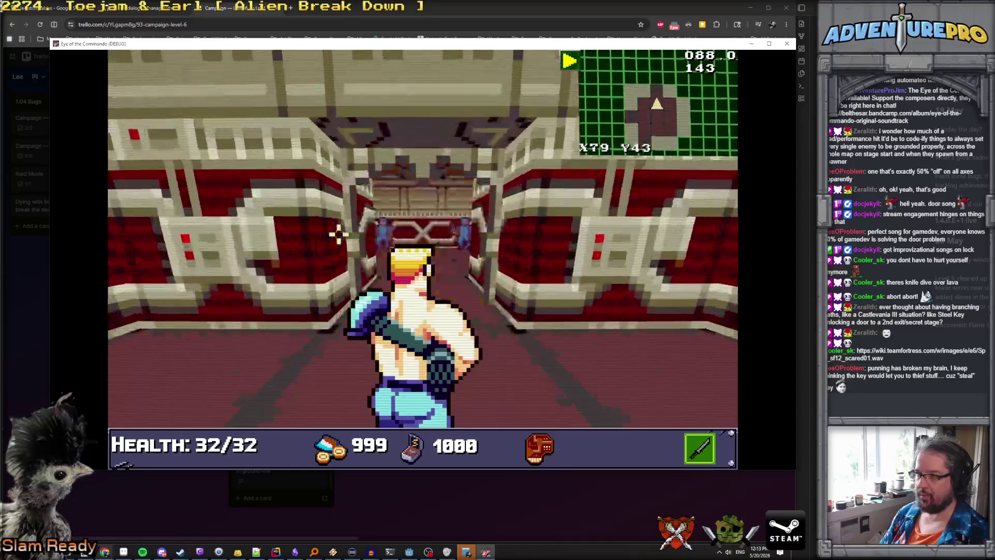
key(w)
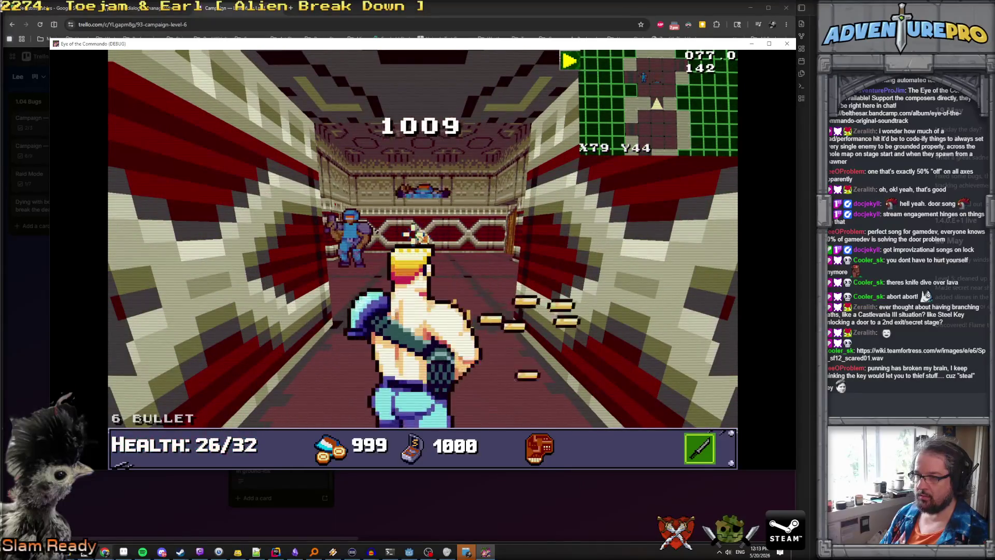
key(w)
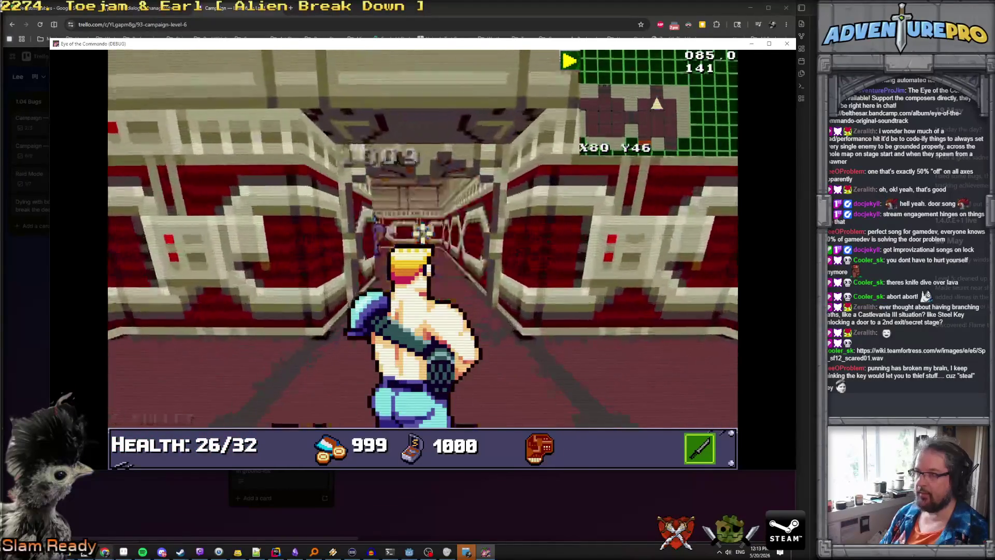
click(415, 241)
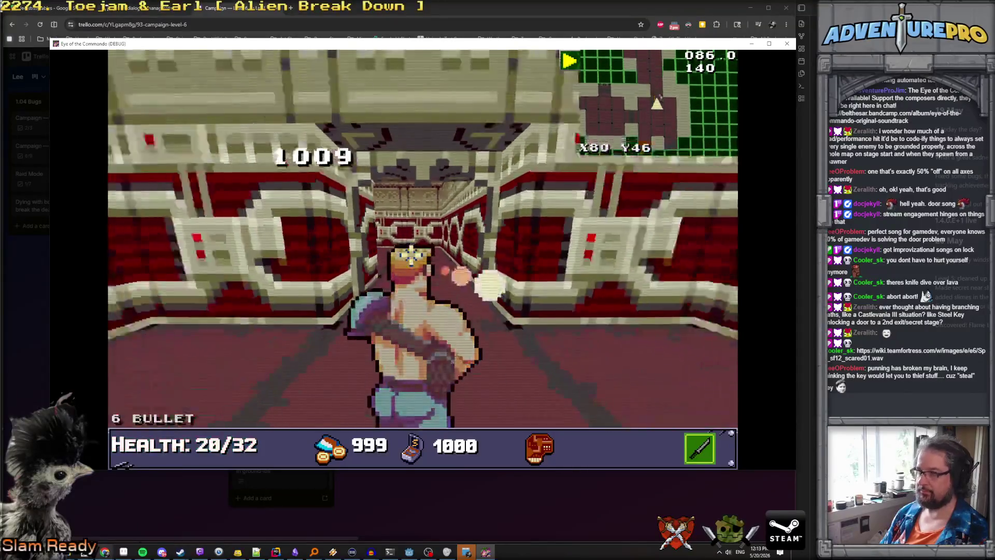
key(w)
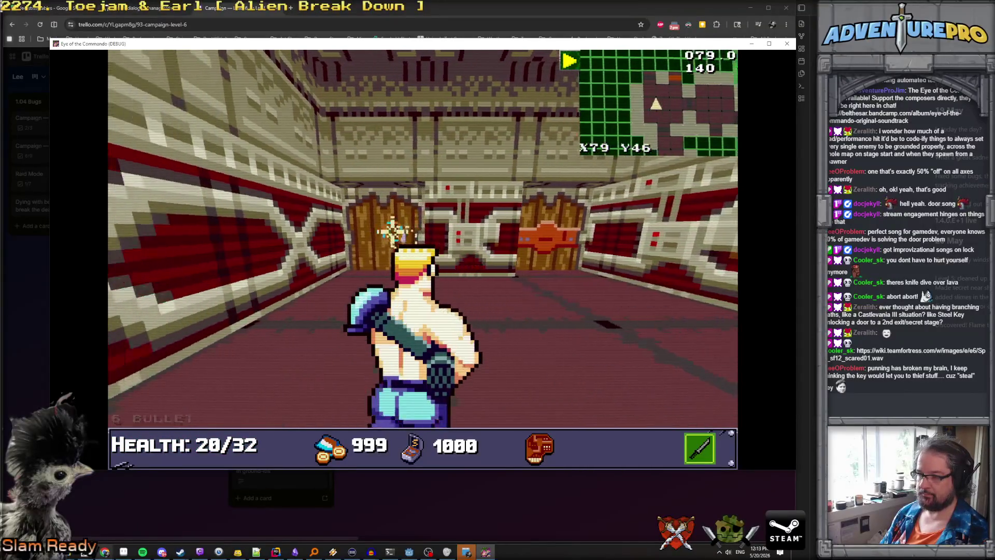
key(a)
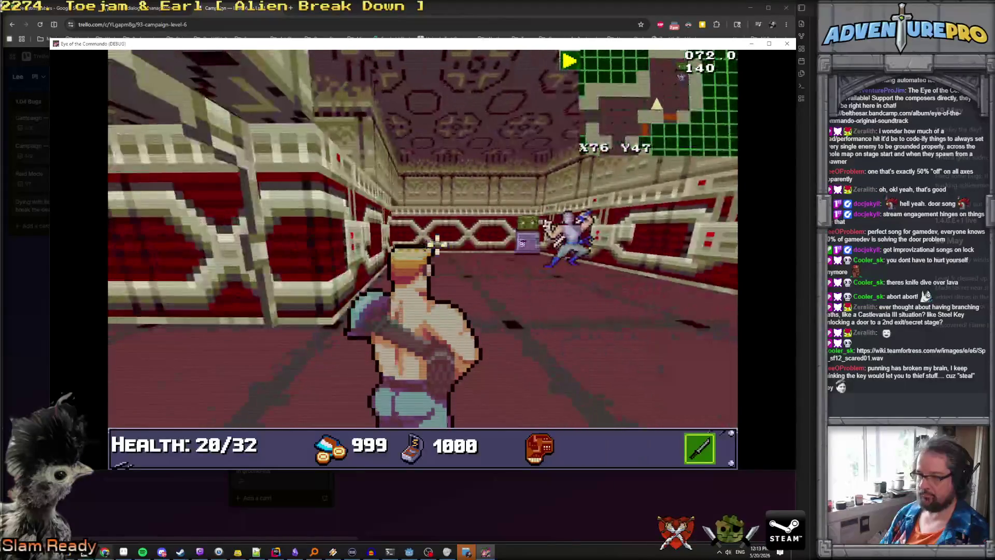
key(w)
key(d)
key(a)
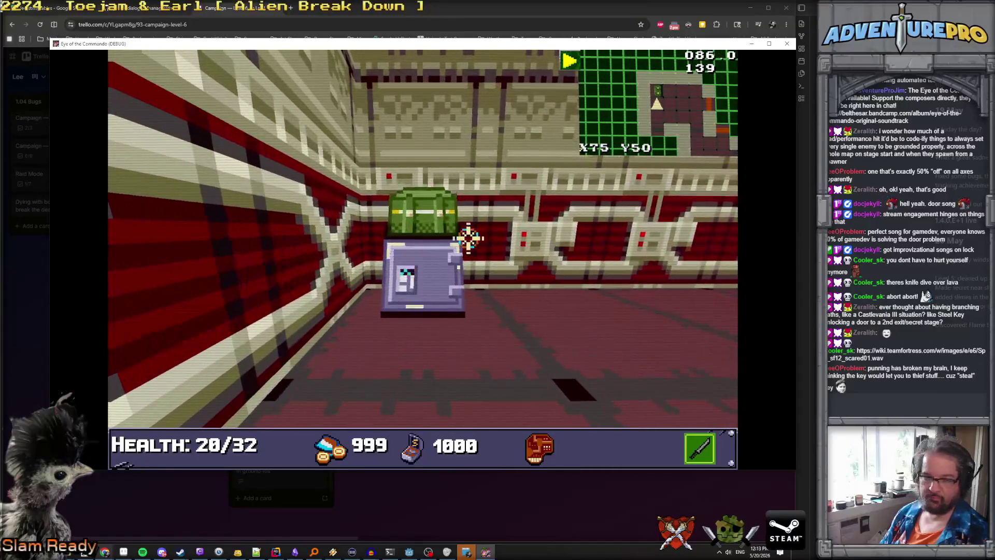
Step: Pick up the green item, punch the blue enemy, and attack the red one in the lava corridor
key(a)
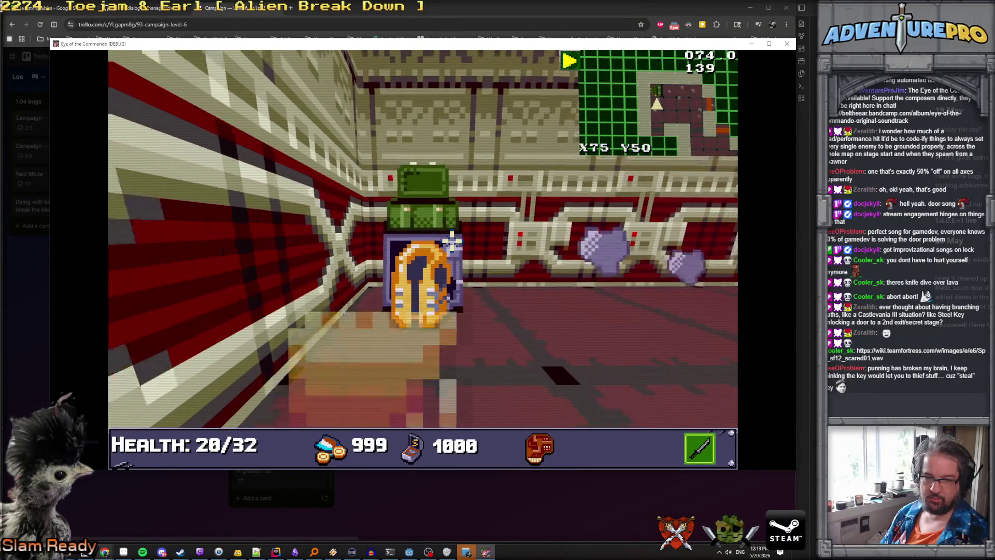
key(d)
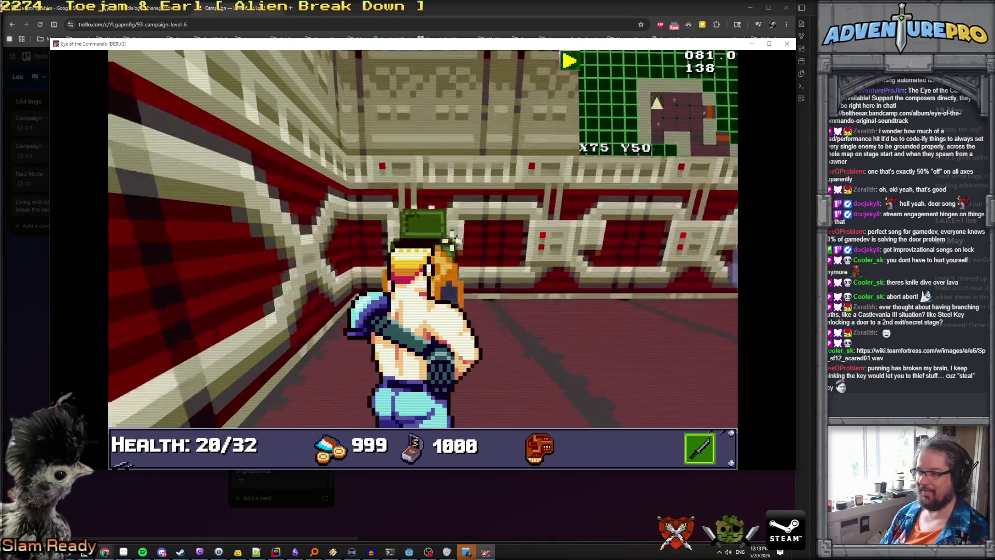
key(w)
key(d)
key(w)
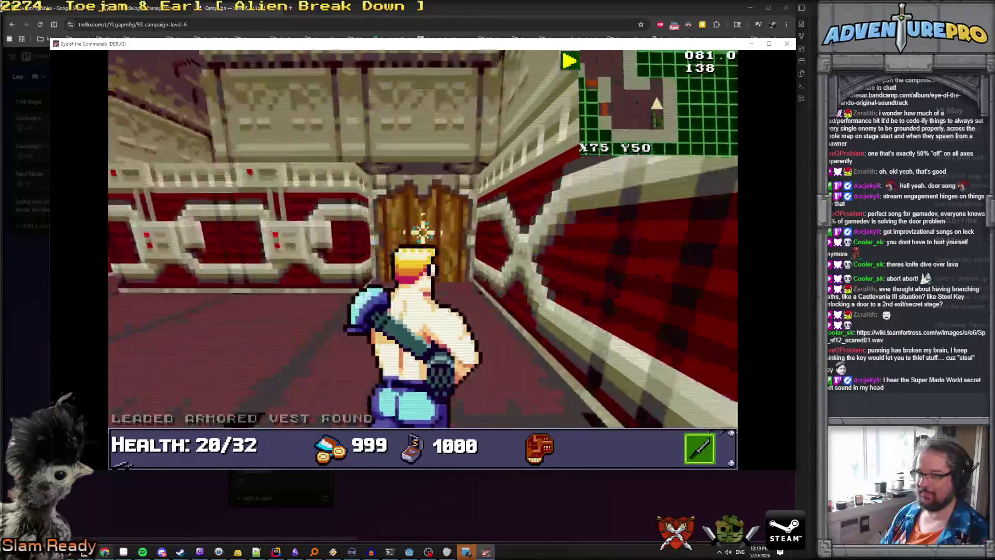
key(space)
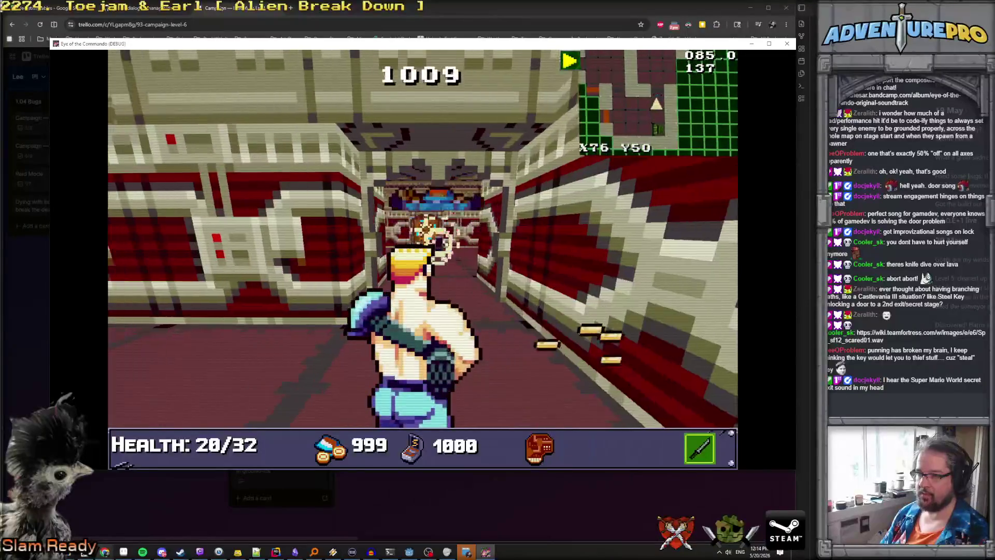
key(w)
key(d)
key(w)
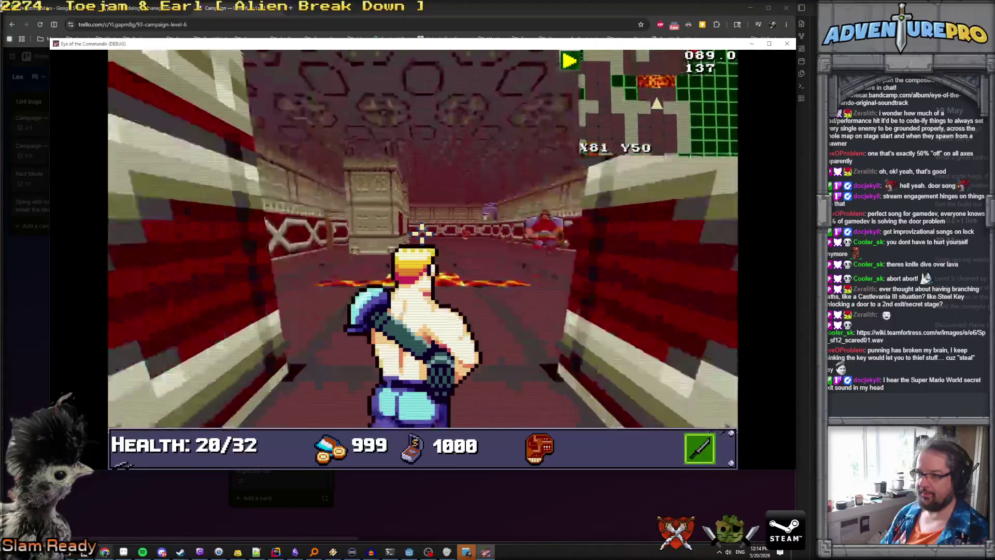
key(space)
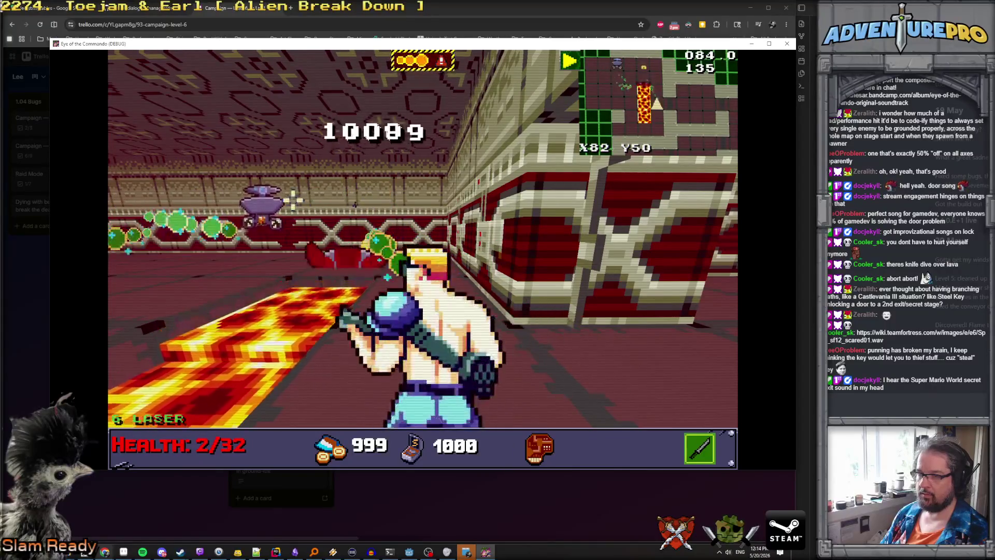
Step: Grab the medkit, open the wooden door, and enter the lava throne room through the X80 Y40 door
key(w)
key(space)
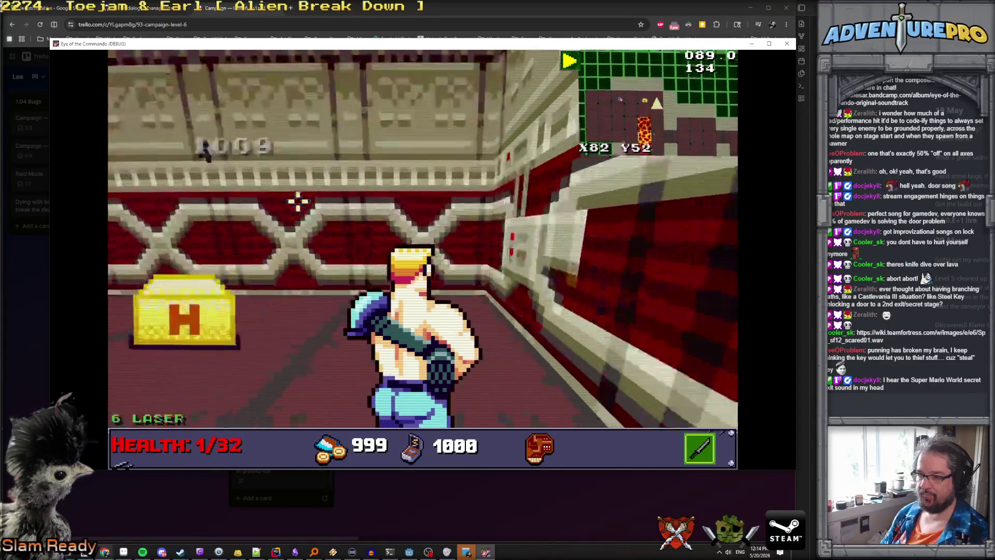
key(w)
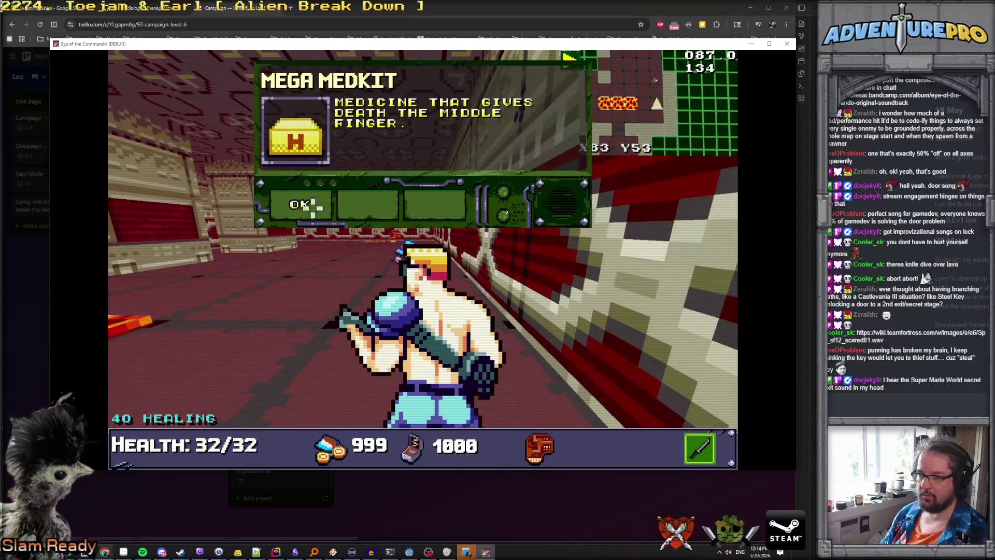
key(space)
key(w)
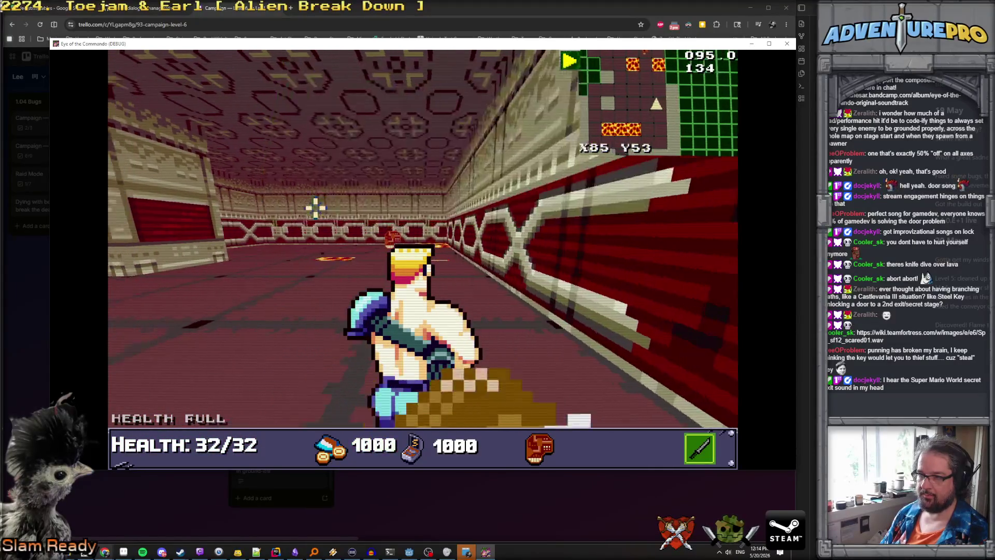
key(w)
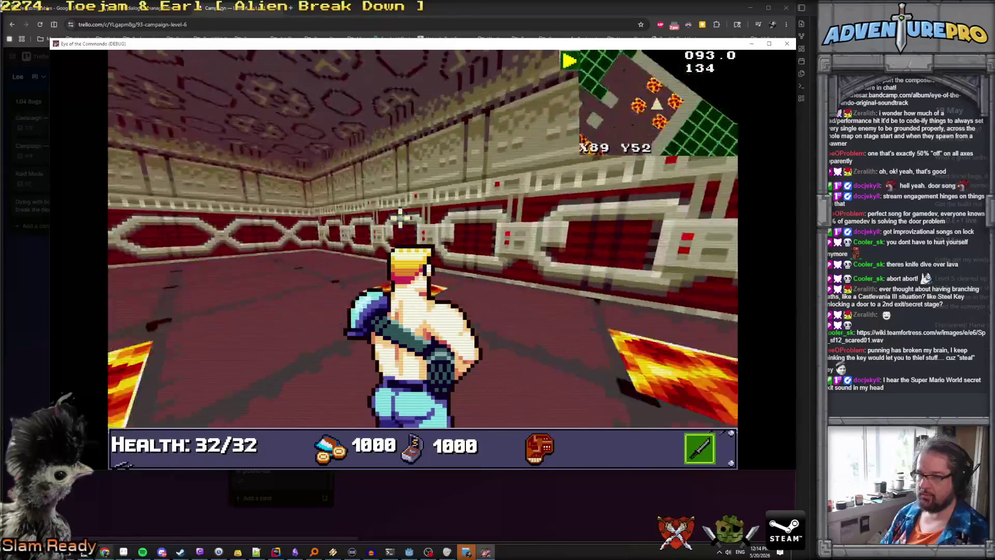
key(s)
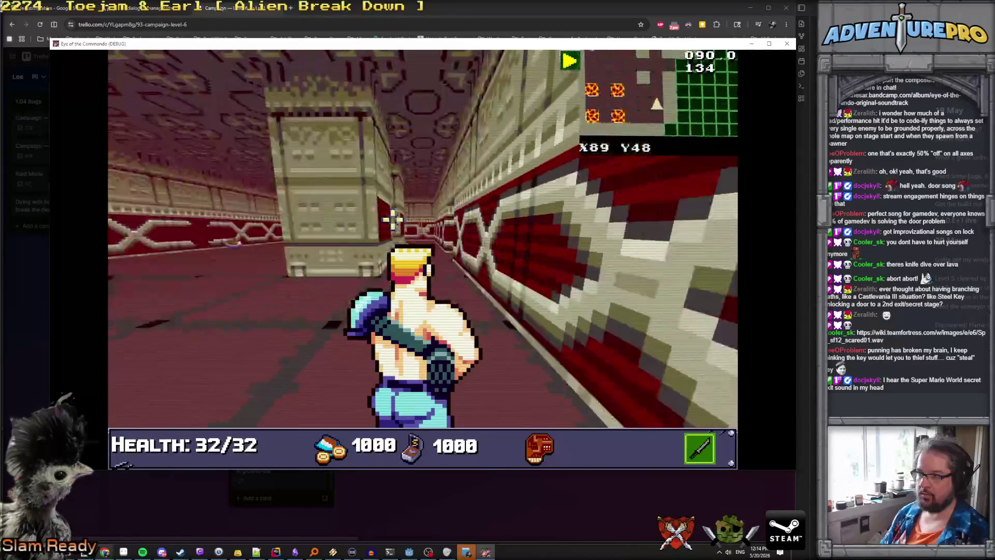
key(space)
key(w)
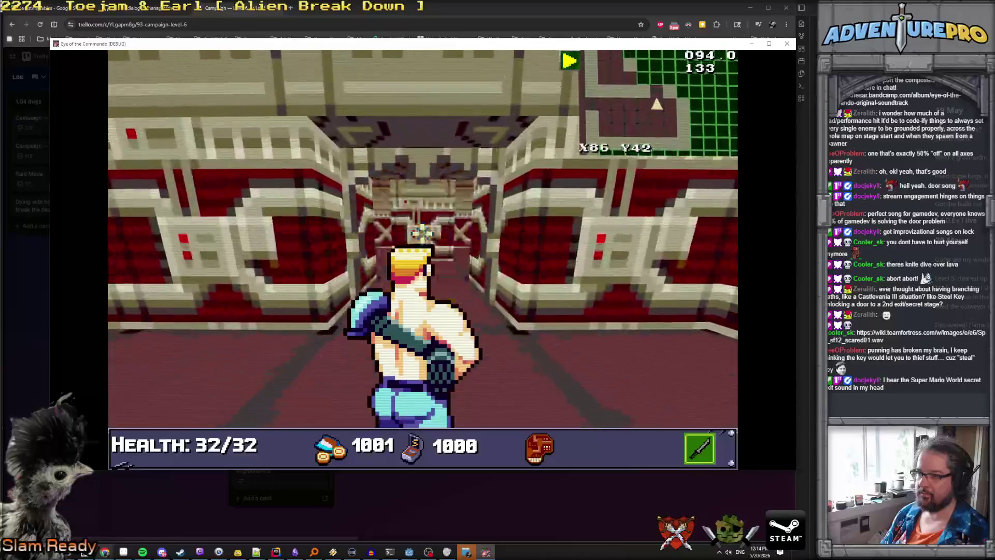
key(w)
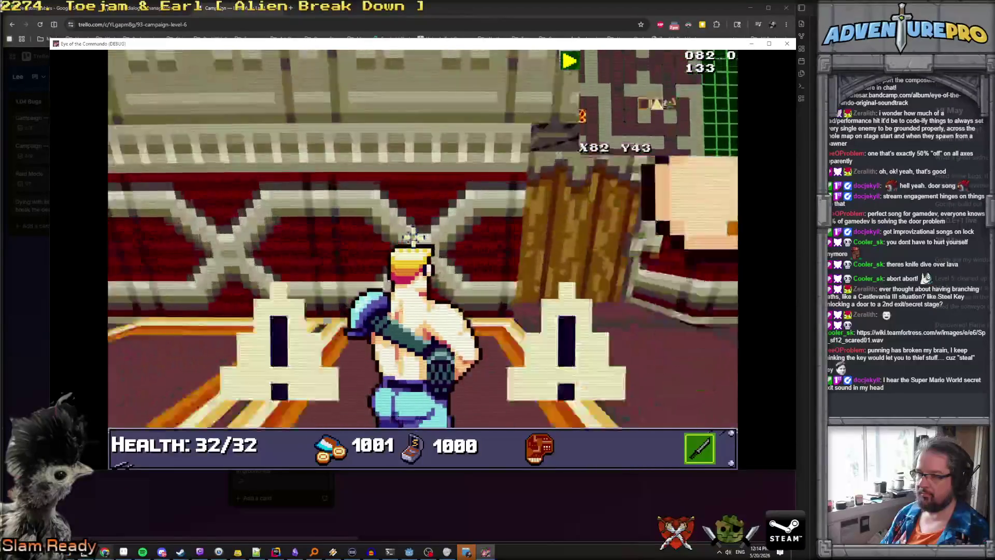
key(w)
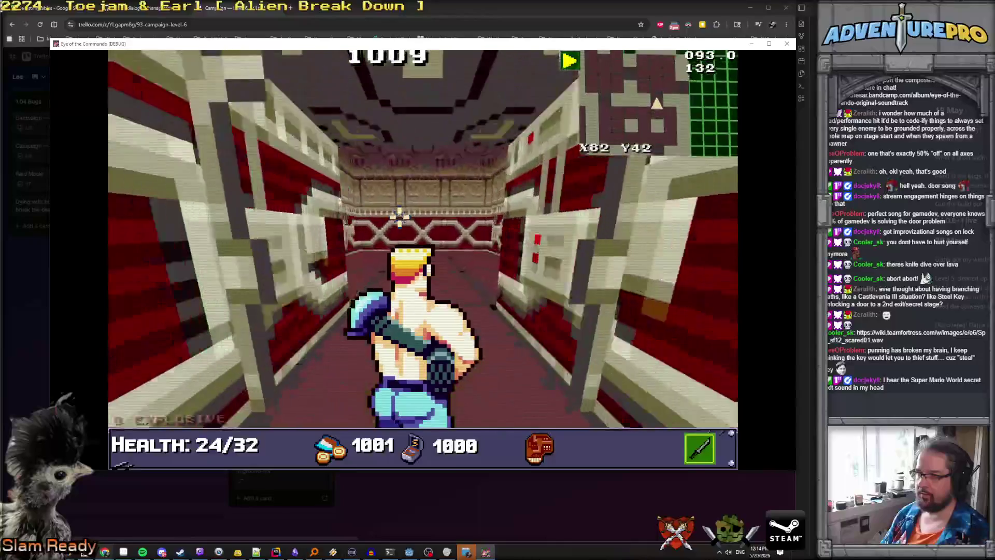
key(space)
key(w)
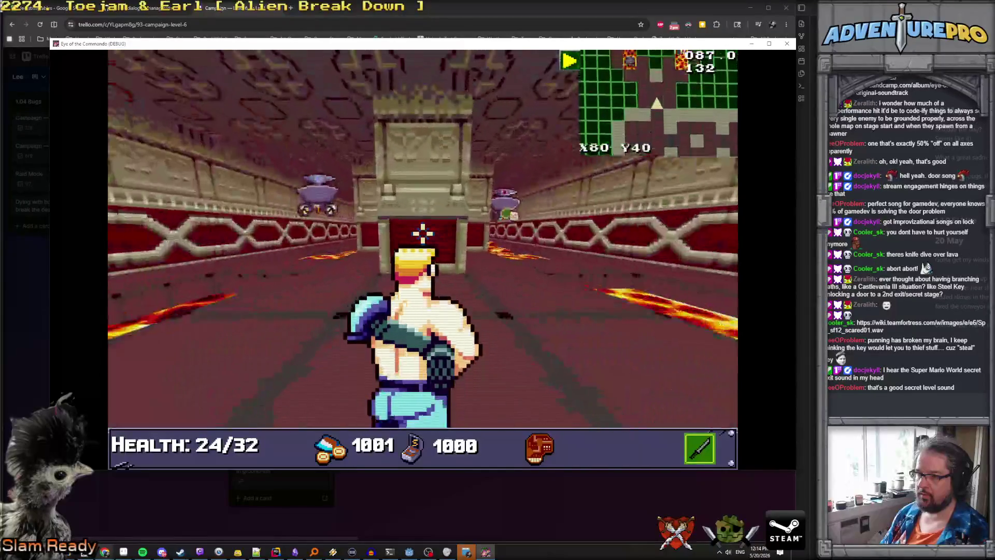
Step: Grab the Battle Chicken and Ameriburger to reach 32/32 health, then head back south to the X80 Y40 doorway
key(w)
key(w)
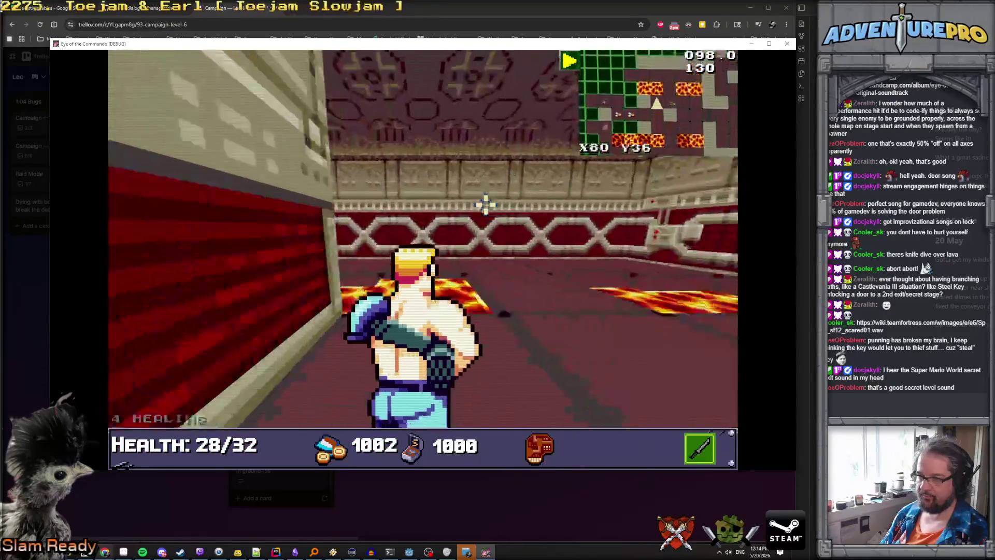
key(w)
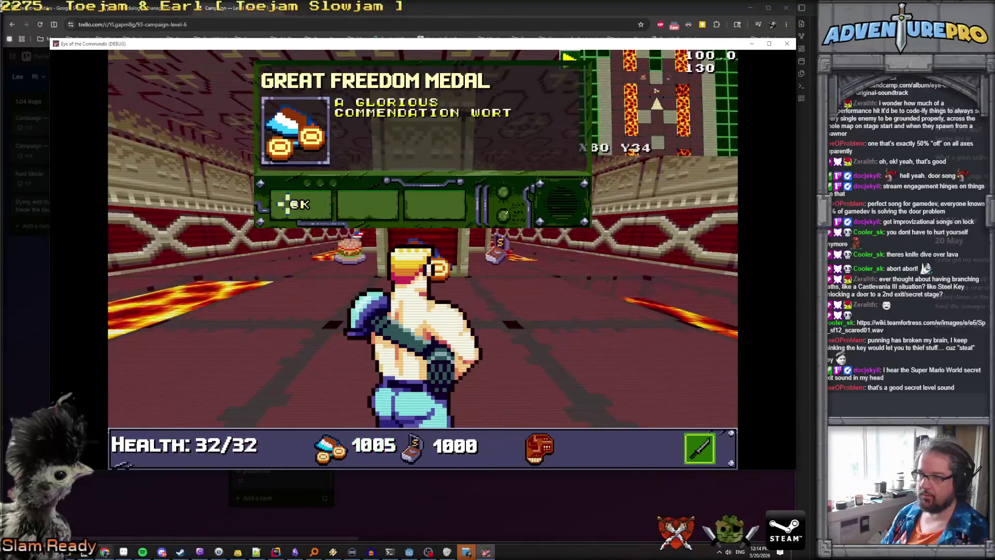
key(w)
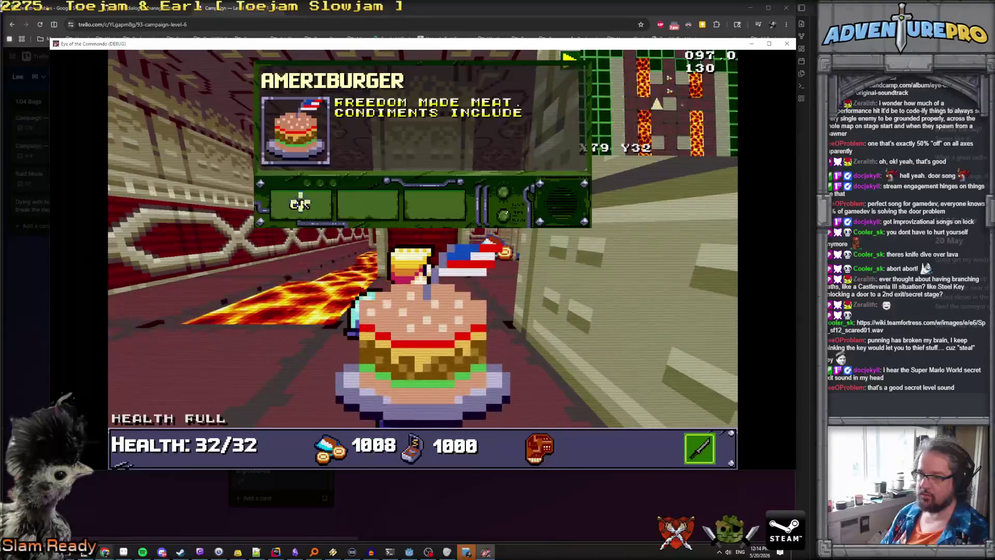
click(301, 206)
key(w)
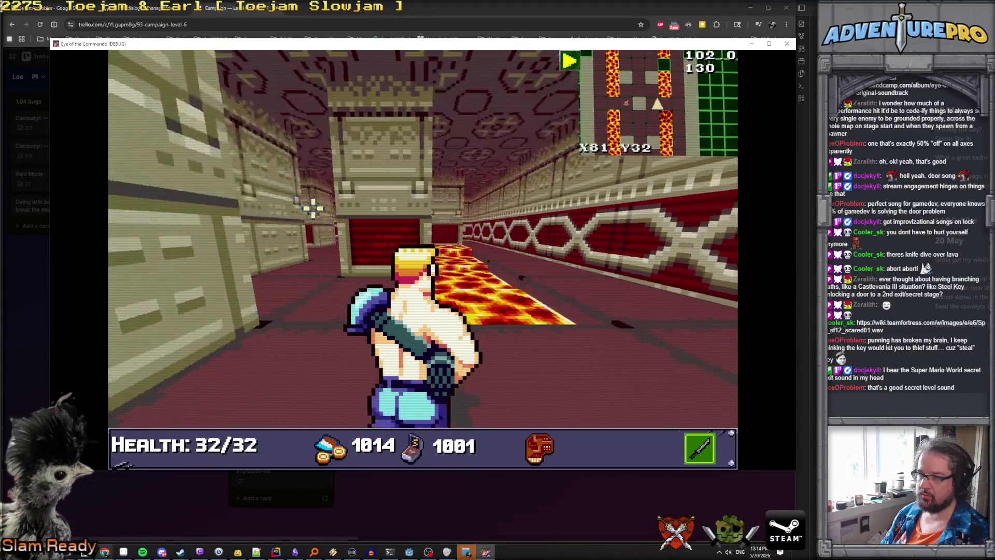
key(w)
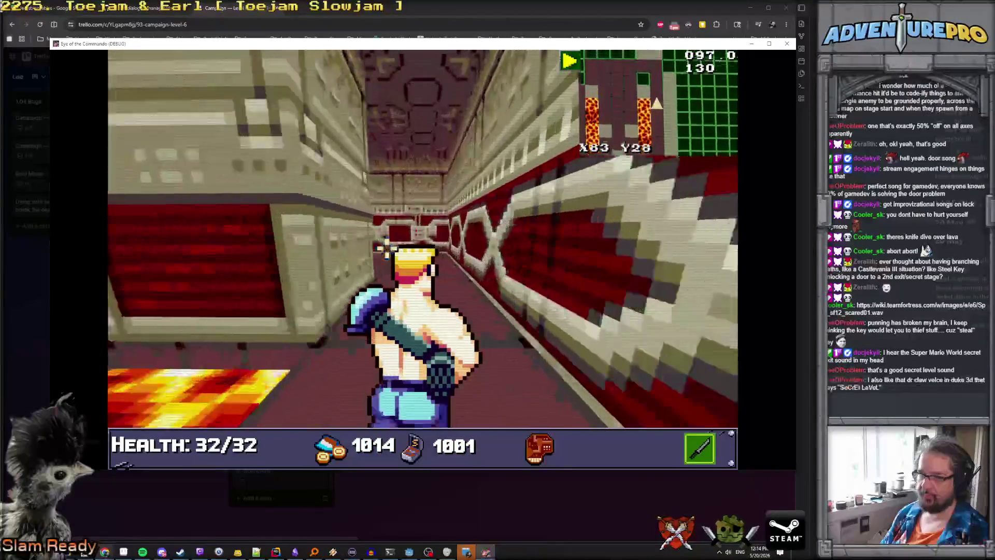
key(a)
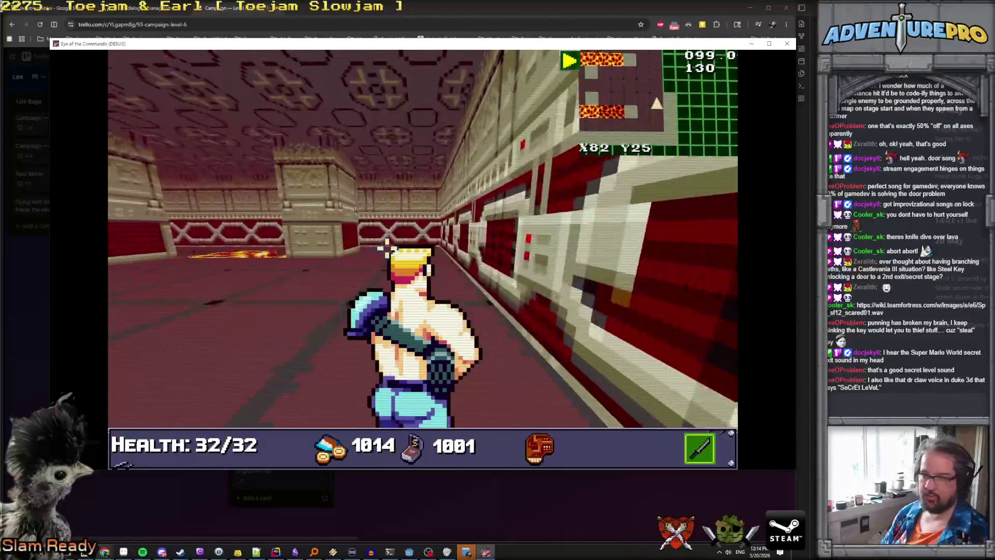
key(a)
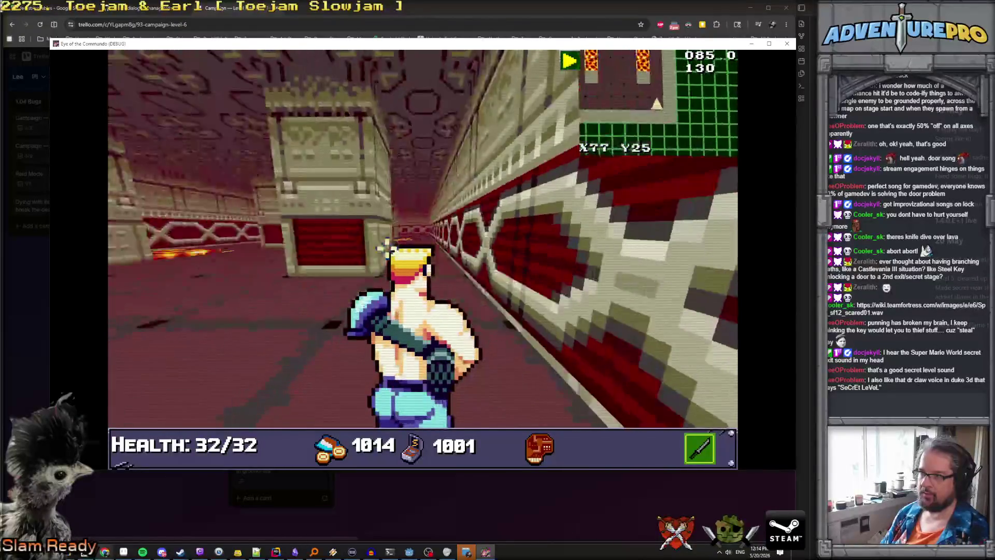
key(s)
key(s)
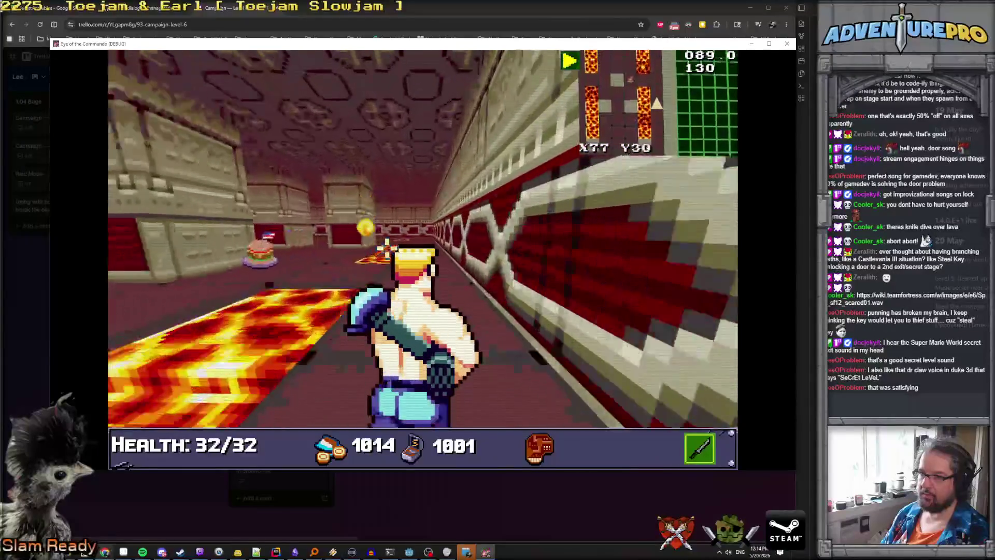
key(s)
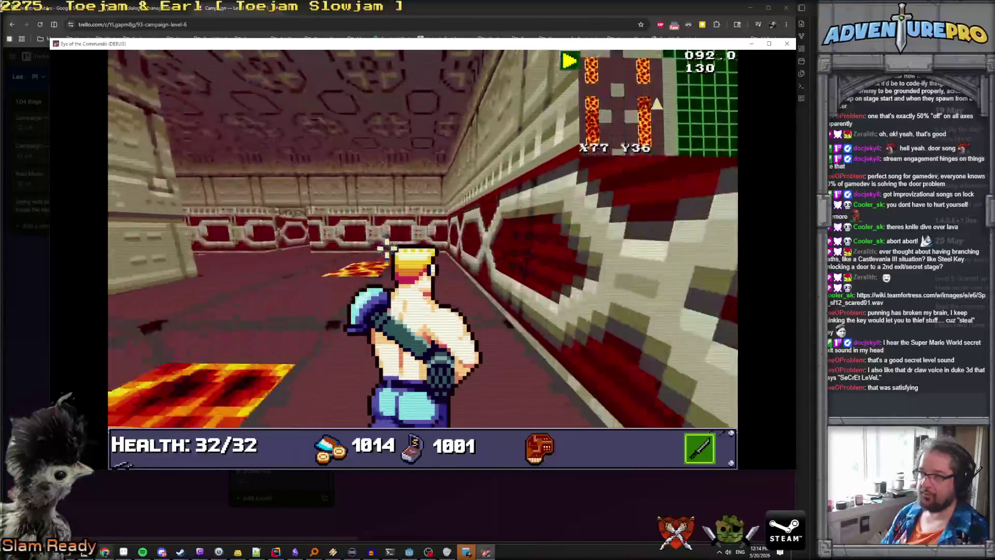
key(s)
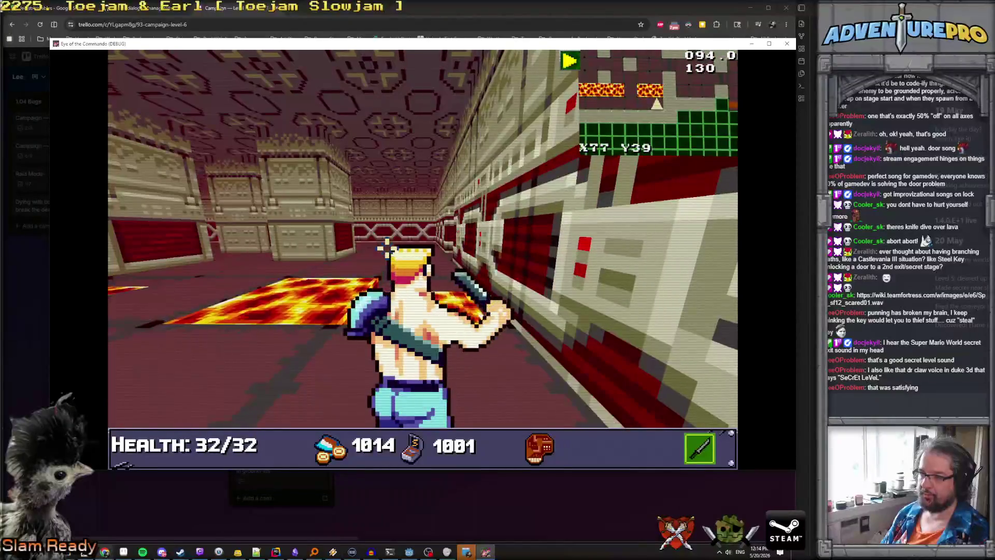
Step: Walk through the X80 Y40 doorway and collect the GUN pickup, raising the counter to 1020
key(w)
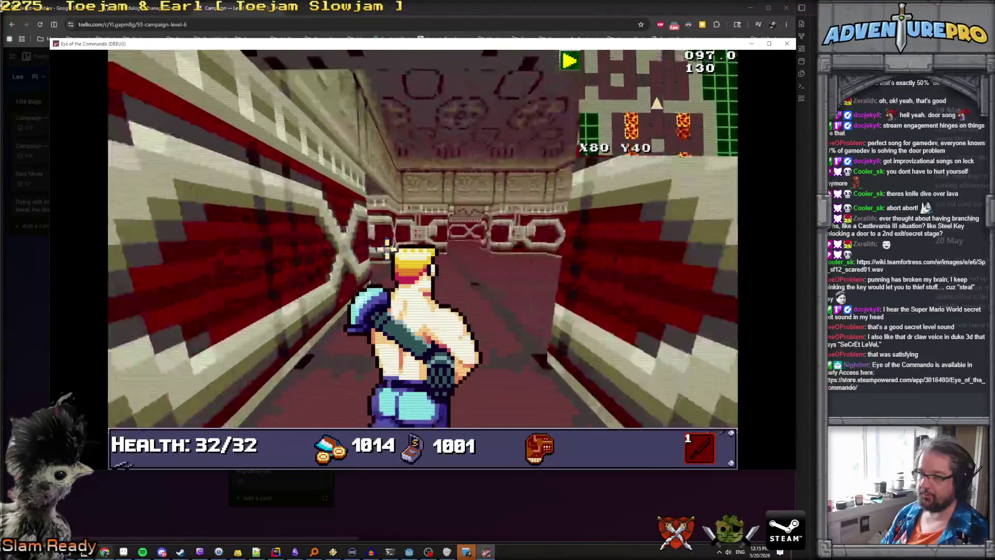
key(w)
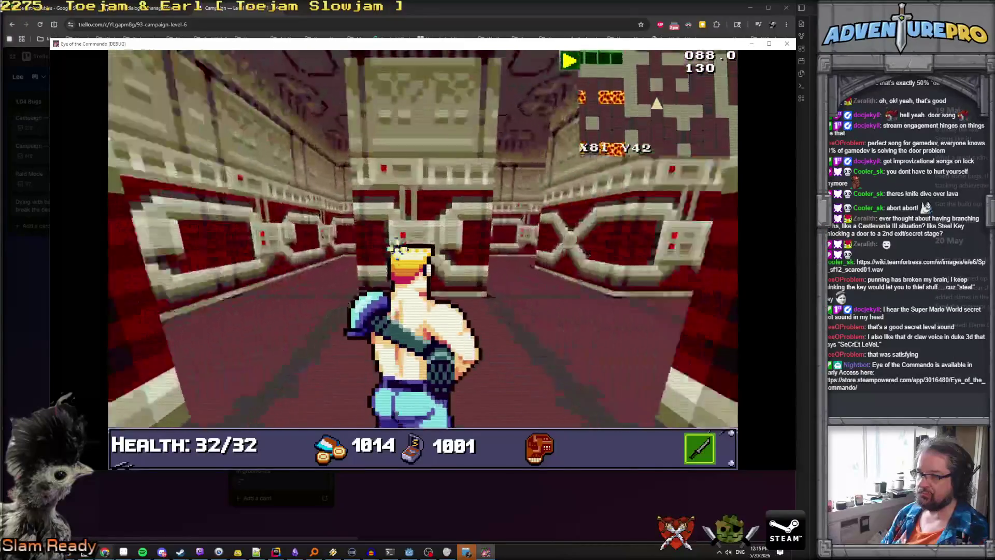
key(s)
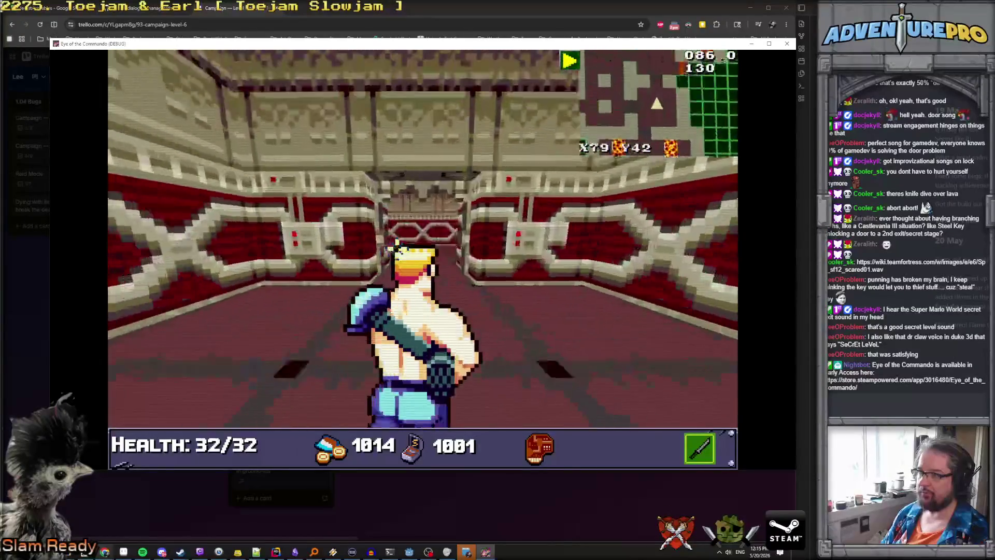
key(w)
key(w)
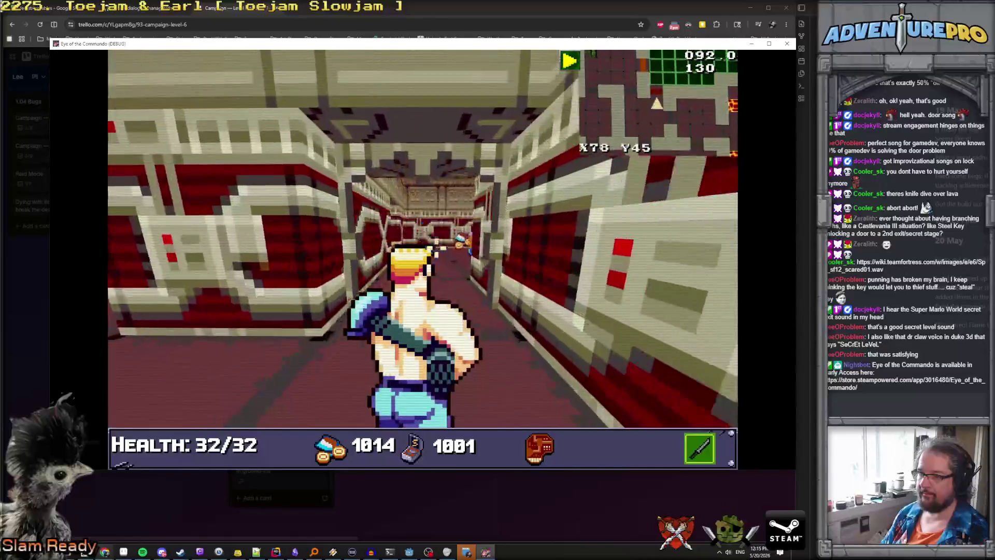
key(w)
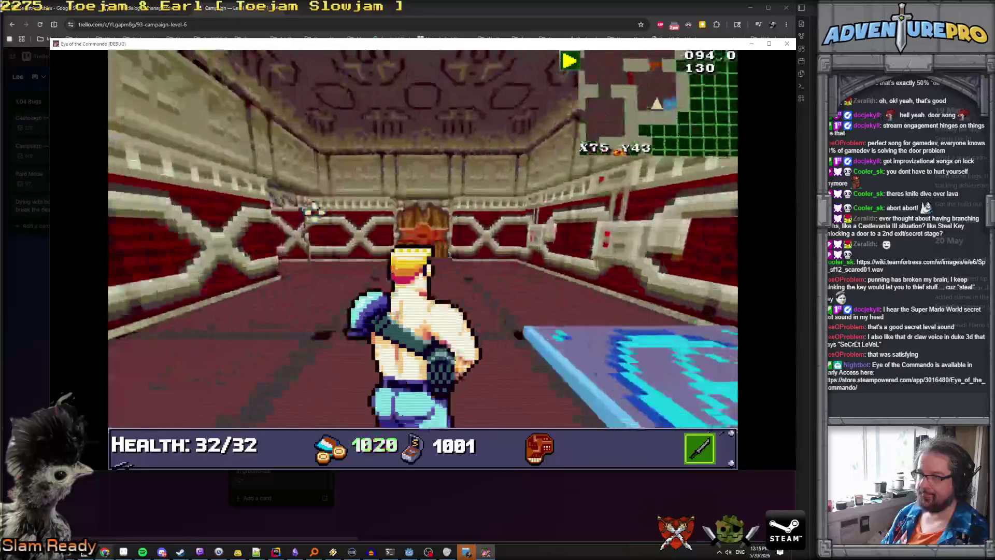
key(w)
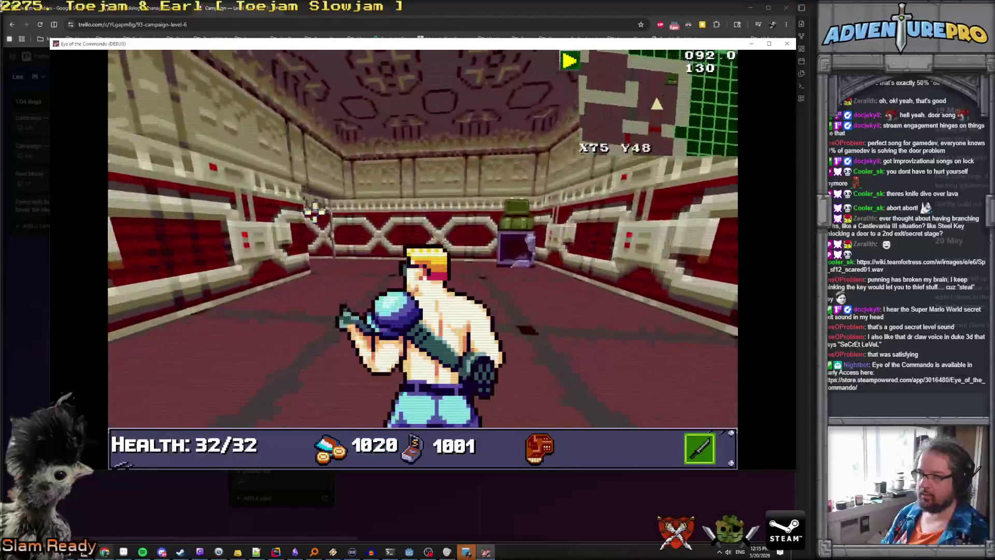
Step: Follow the corridors past the lava tiles to reach the room near X87 Y45
key(w)
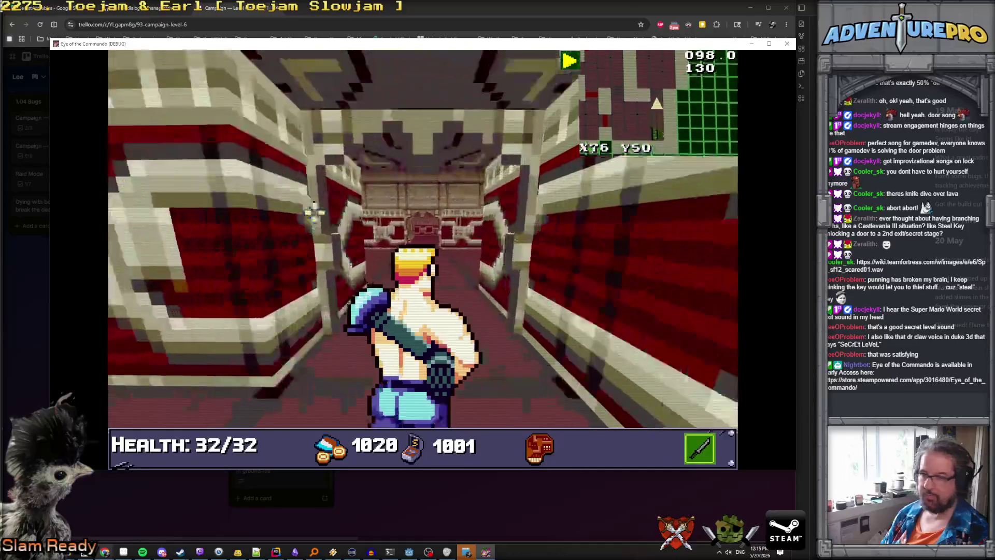
key(w)
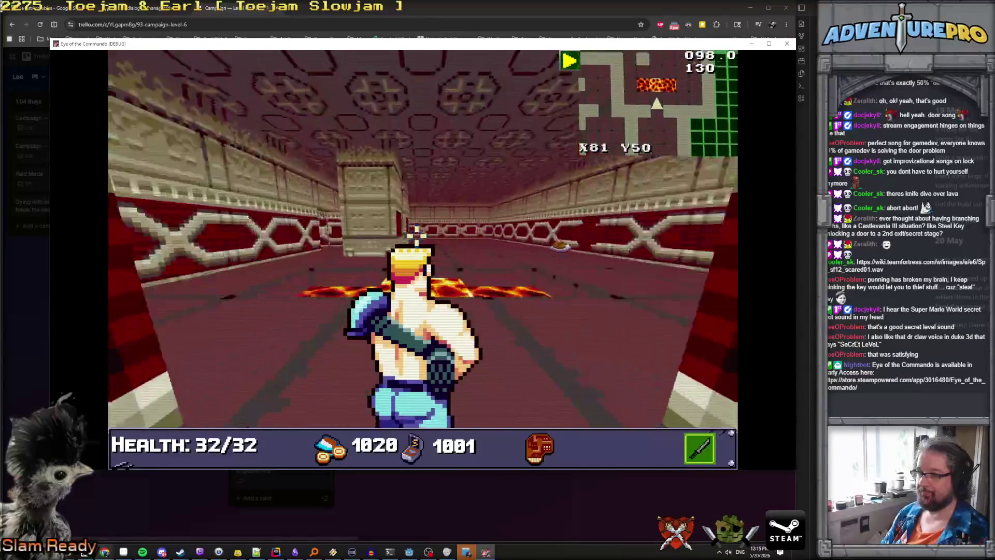
key(w)
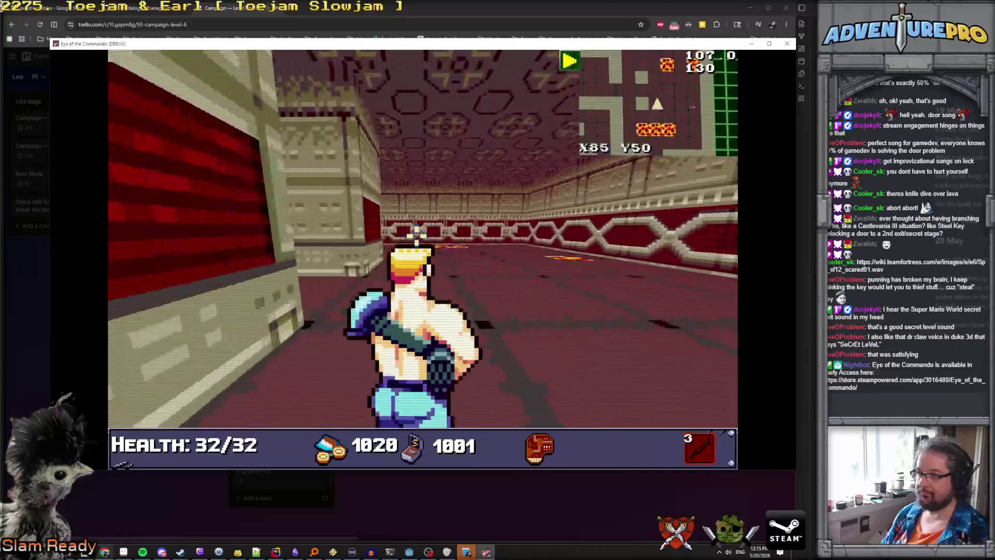
key(w)
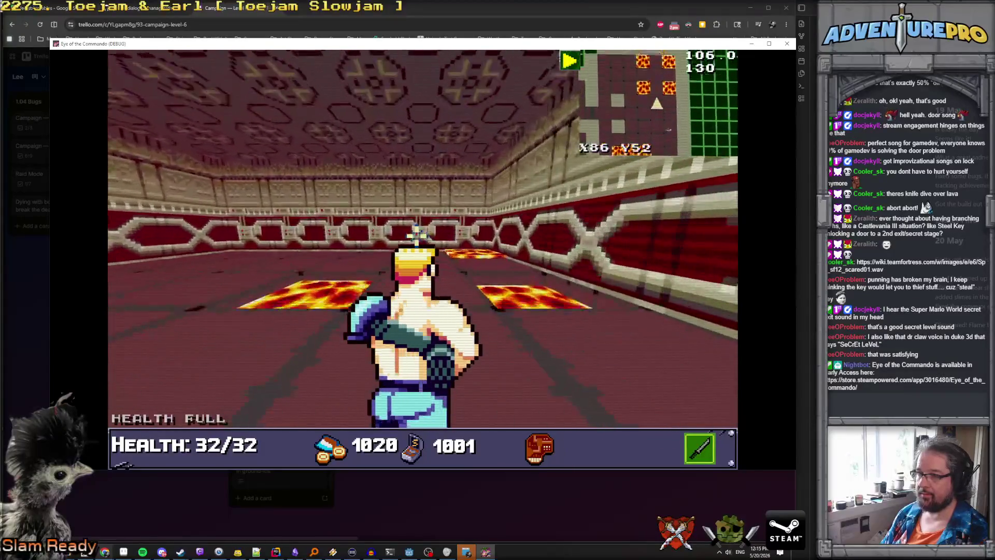
key(s)
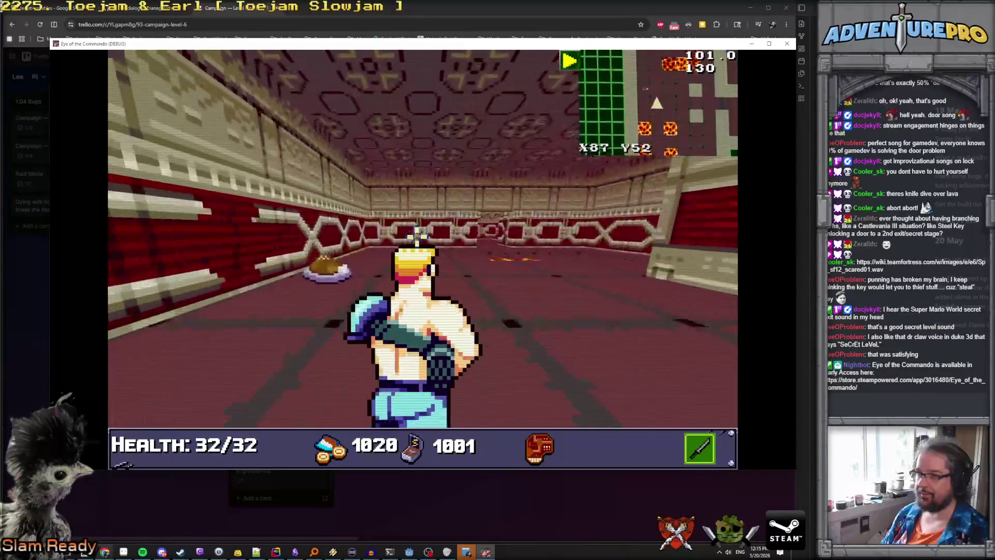
key(w)
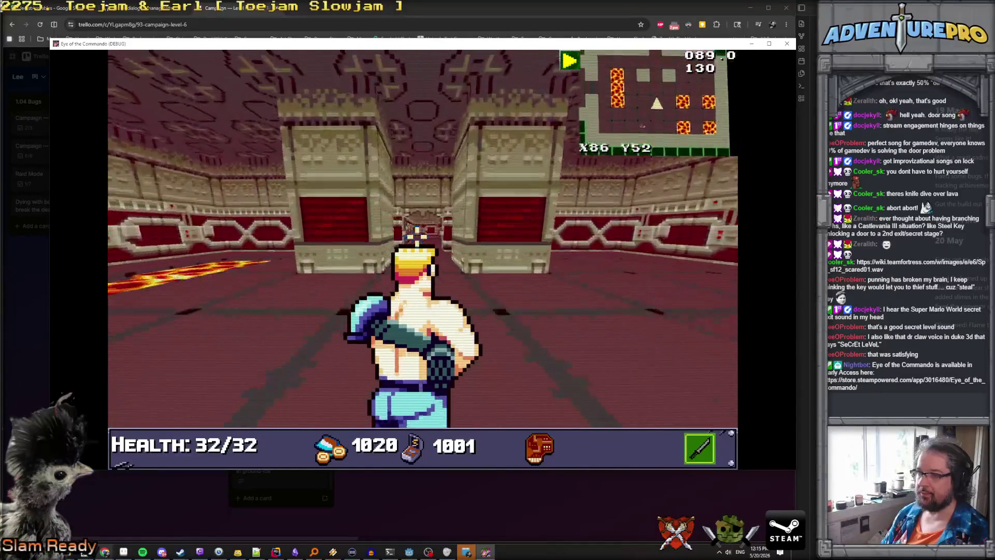
key(w)
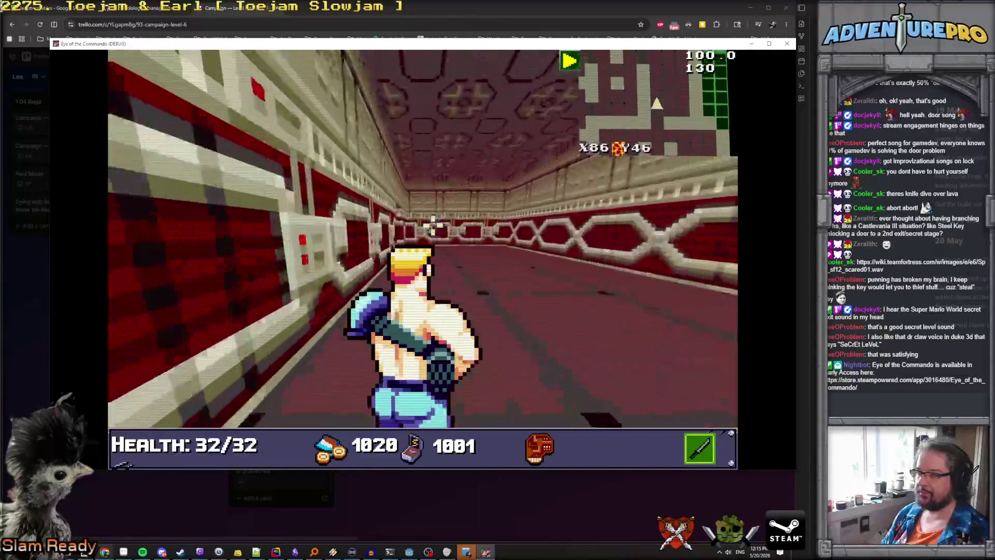
key(w)
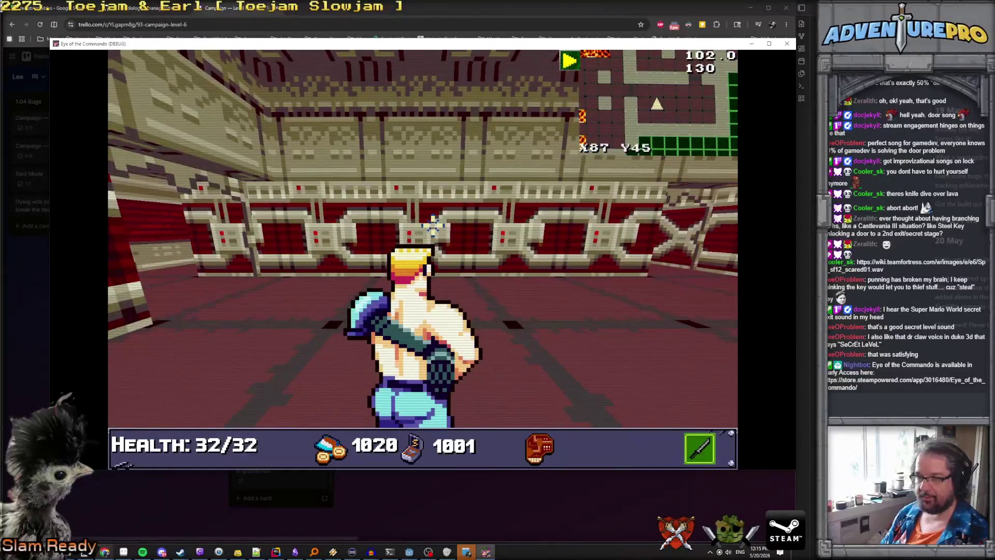
Step: Tick 'Door at X80 Y40 missing block' on Trello's Level 6 card, then resume the game
click(128, 486)
mouse_move(105, 552)
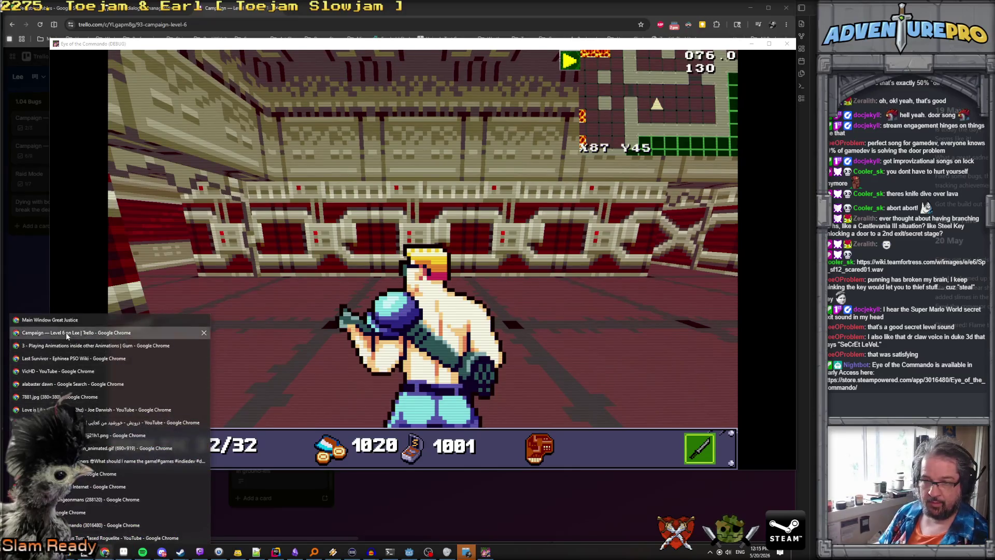
click(164, 318)
click(203, 315)
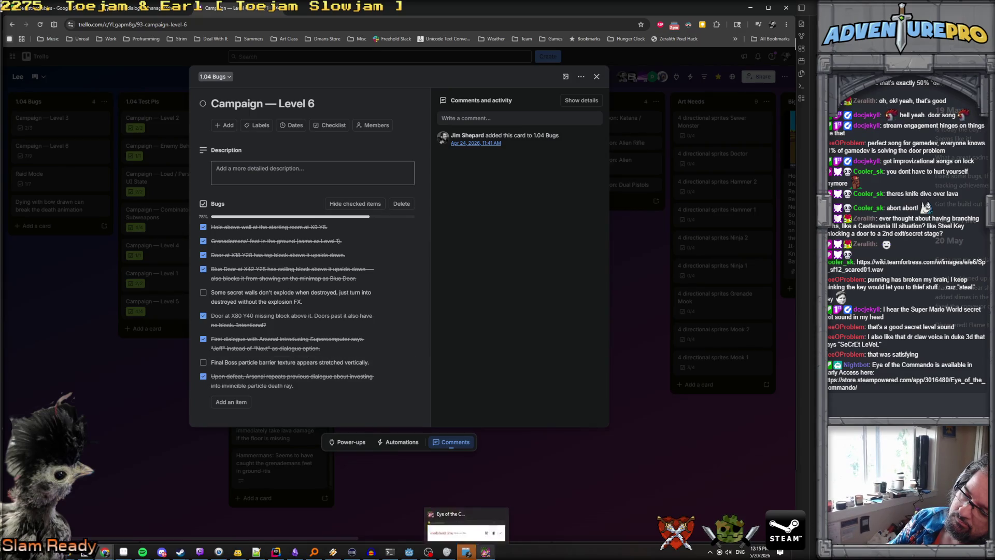
click(486, 551)
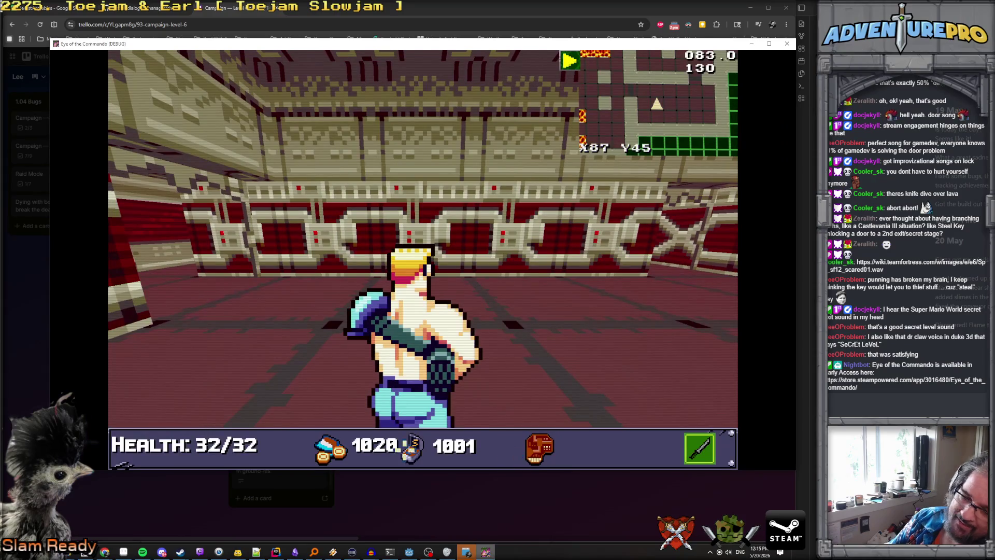
click(454, 451)
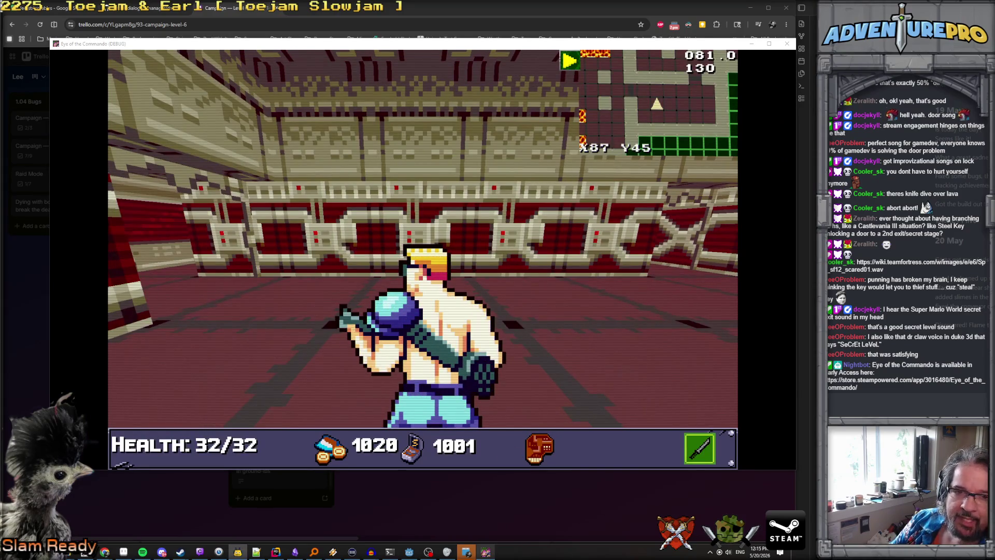